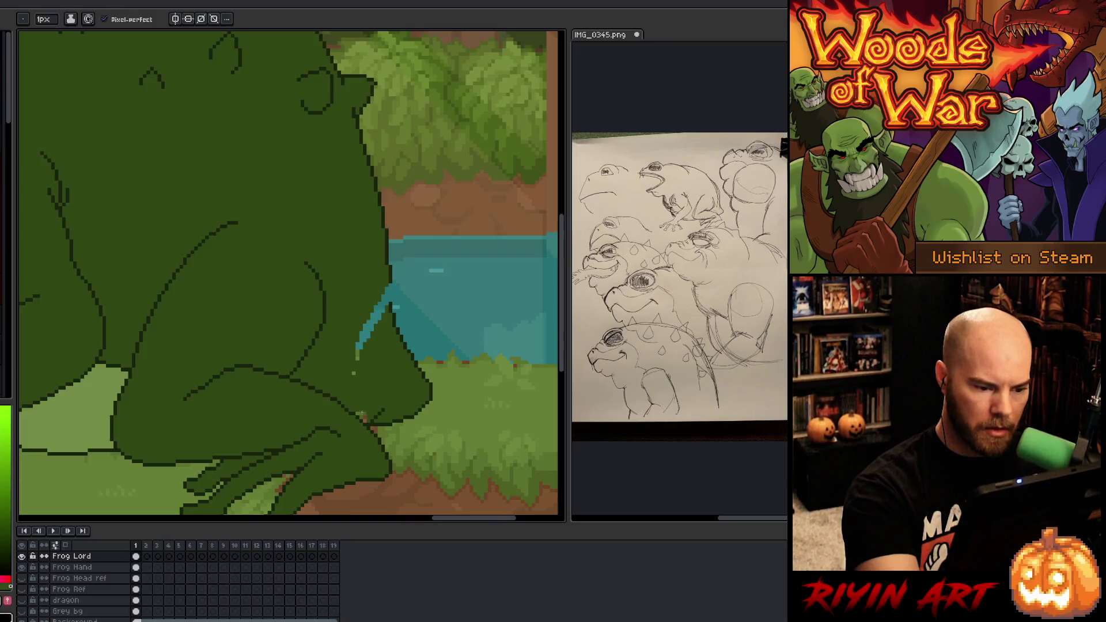
Step: Undo the stray light-blue stroke on the frog's right edge and sample the frog's darker green
key("alt")
key("alt")
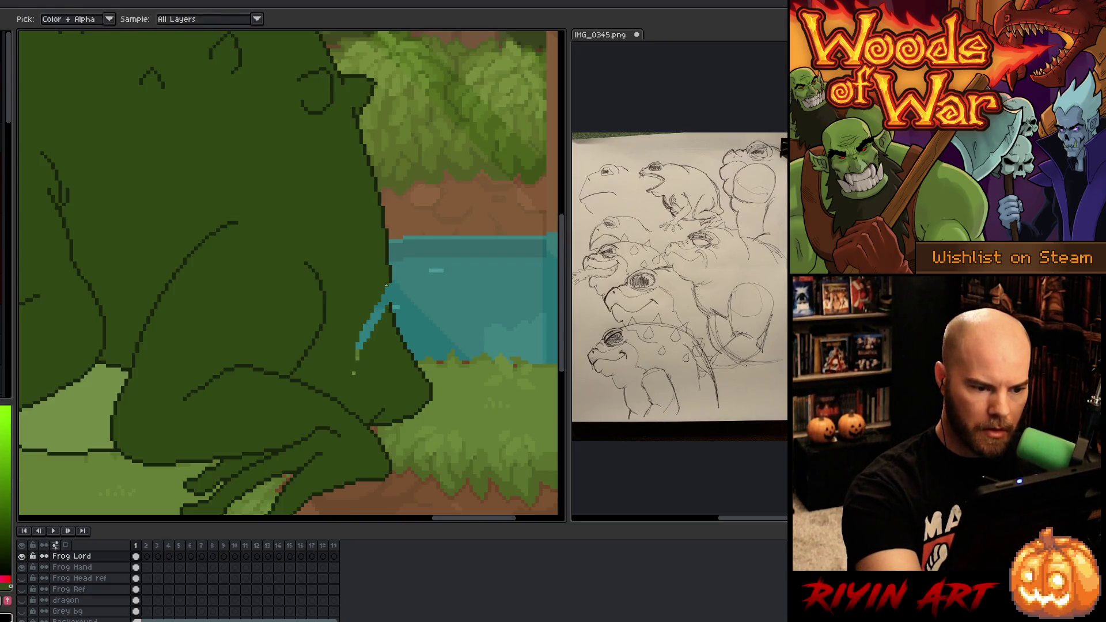
key("ctrl+z")
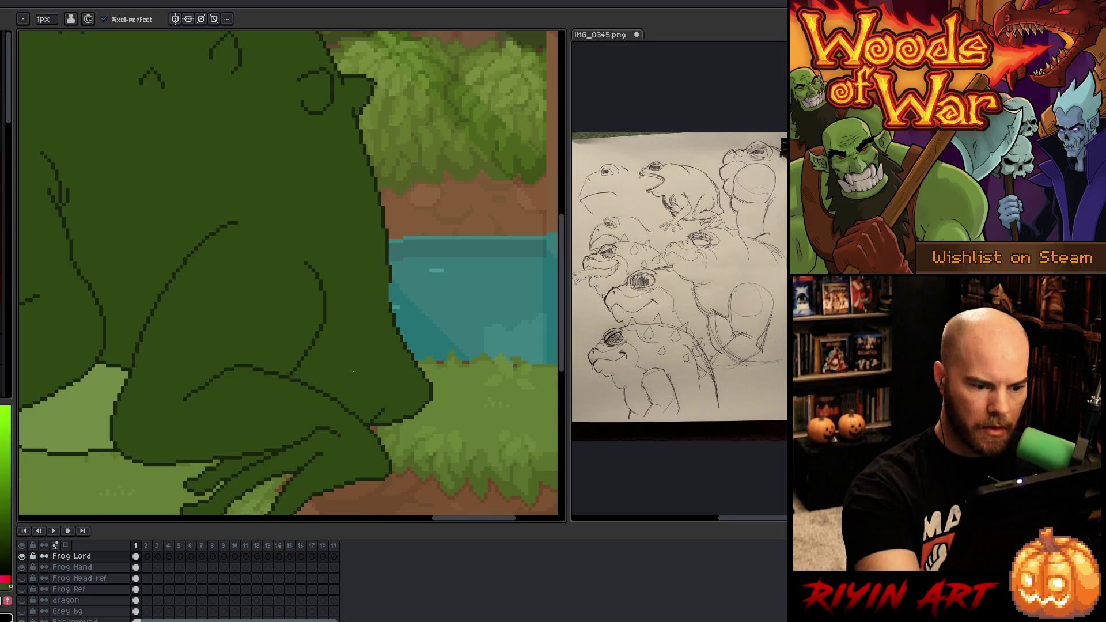
key("alt")
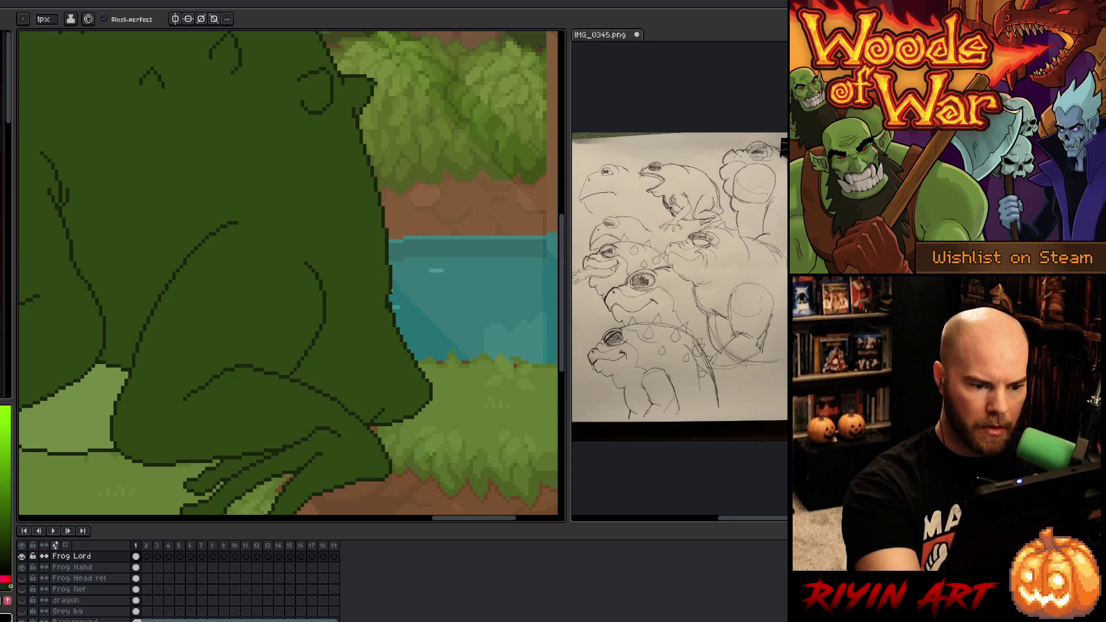
key("alt")
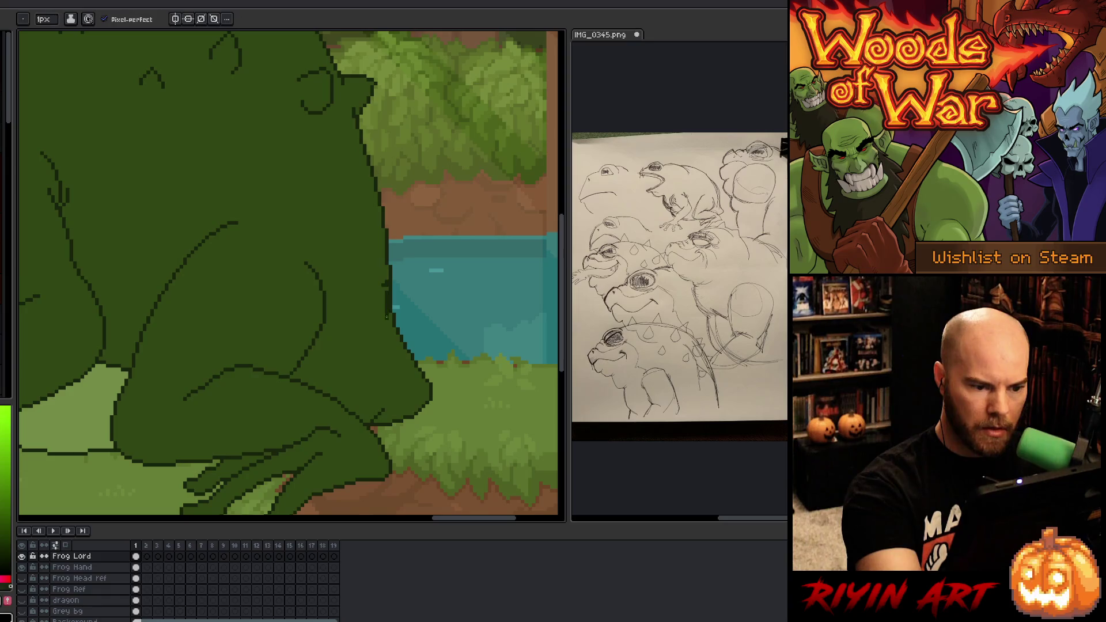
key("alt")
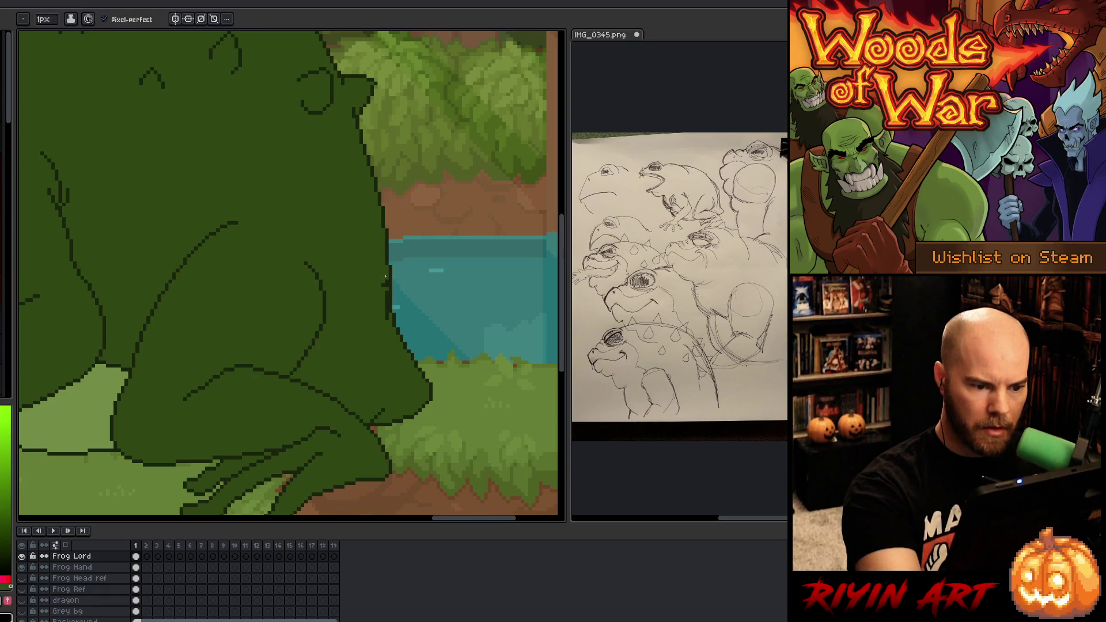
left_click(394, 300, "alt")
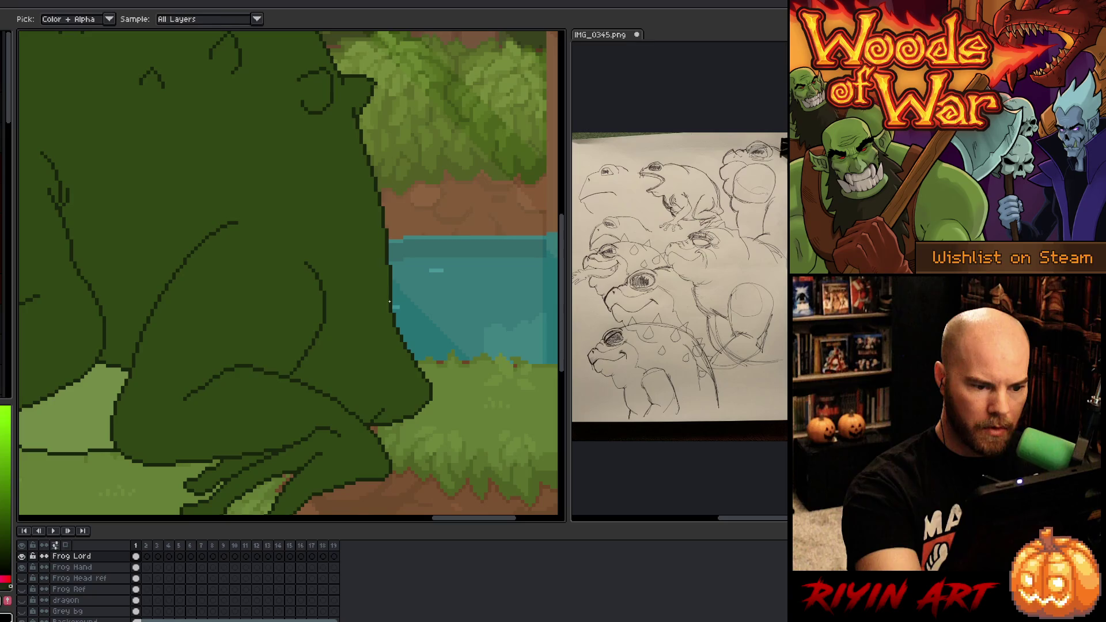
key("alt")
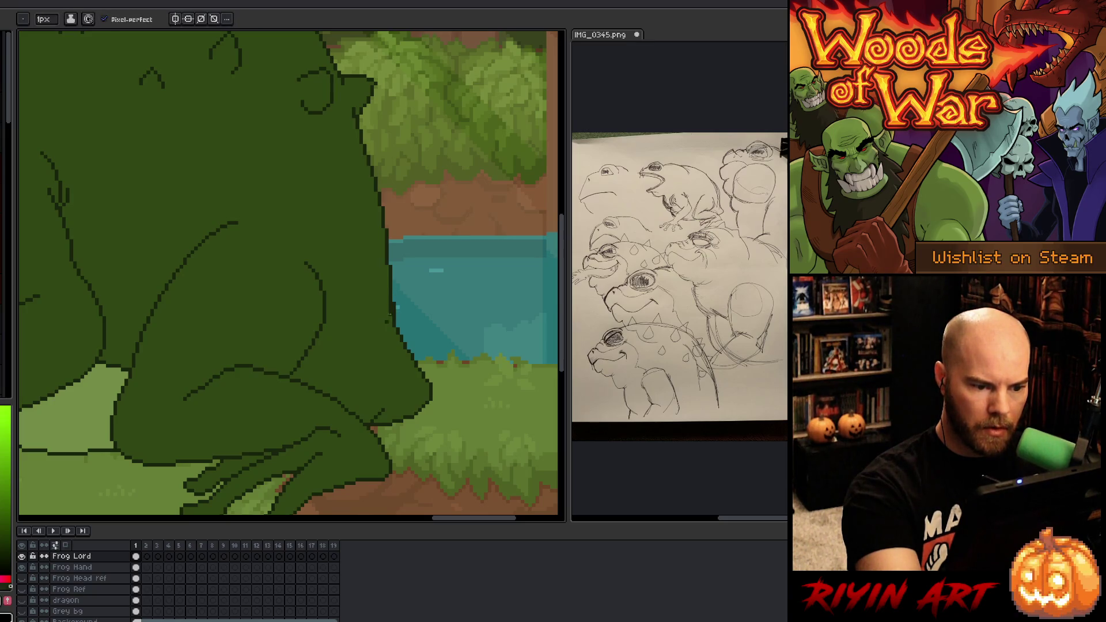
key("alt")
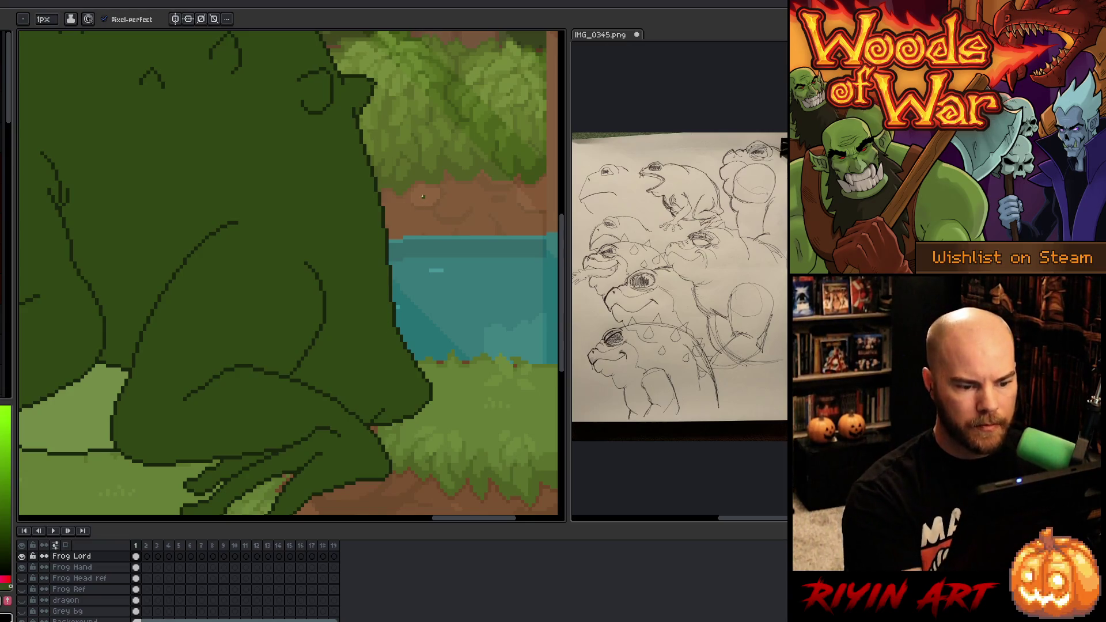
scroll(422, 197, "down", 3)
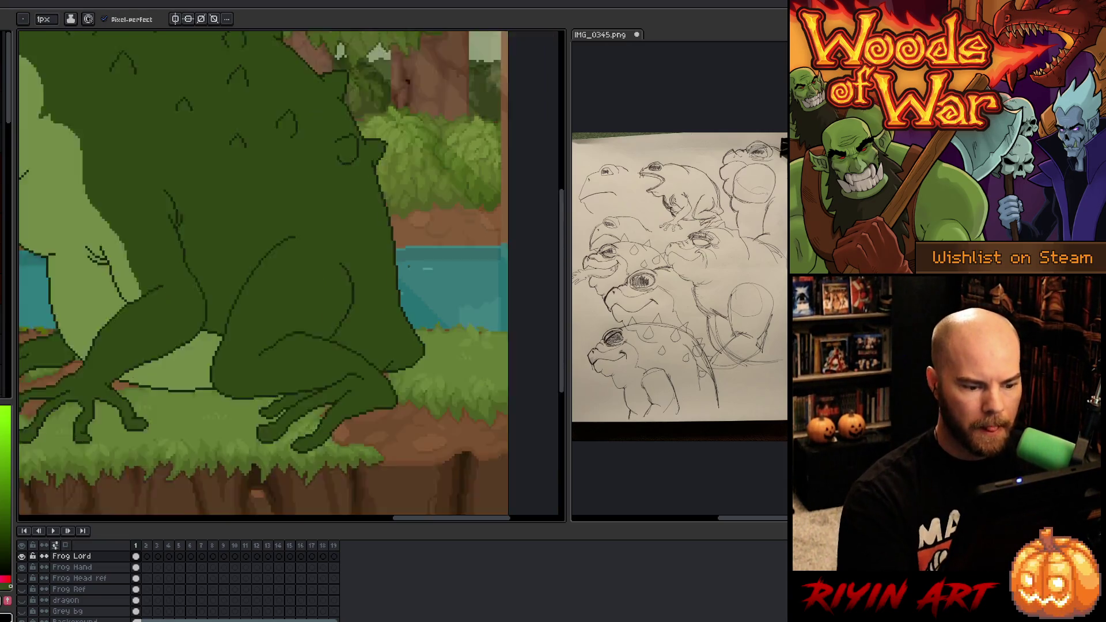
Step: Frame the whole frog in view, then open Hue/Saturation (Ctrl+U) with the Move tool active
scroll(351, 326, "up", 1)
mouse_move(404, 292)
left_mouse_down()
mouse_move(369, 340)
mouse_move(379, 370)
mouse_move(350, 357)
left_mouse_up()
scroll(379, 383, "up", 1)
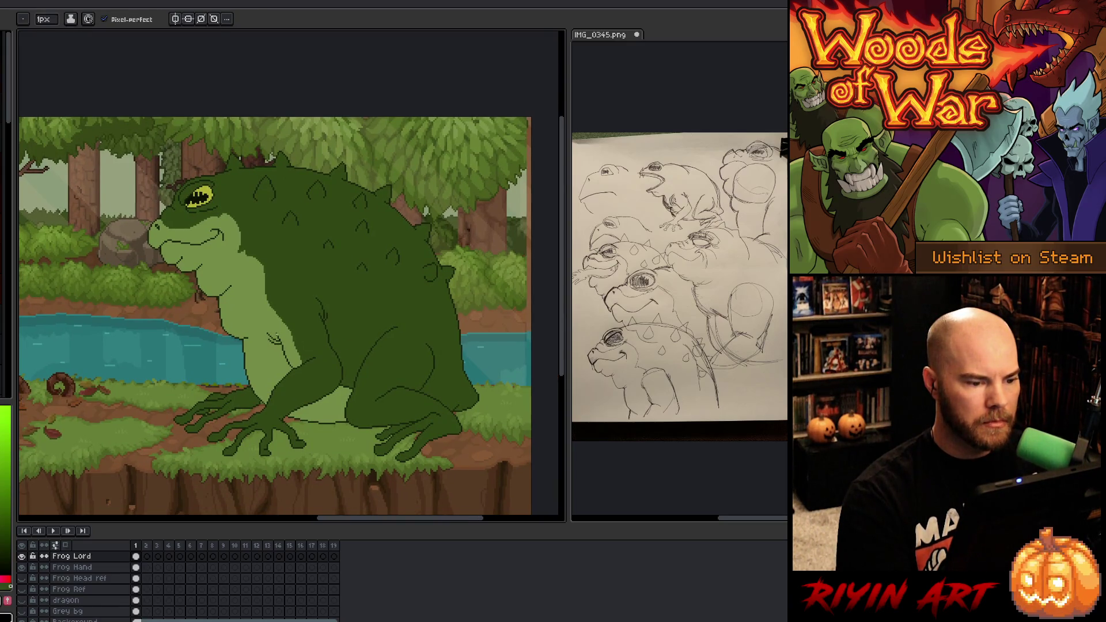
scroll(238, 307, "up", 1)
scroll(237, 307, "down", 1)
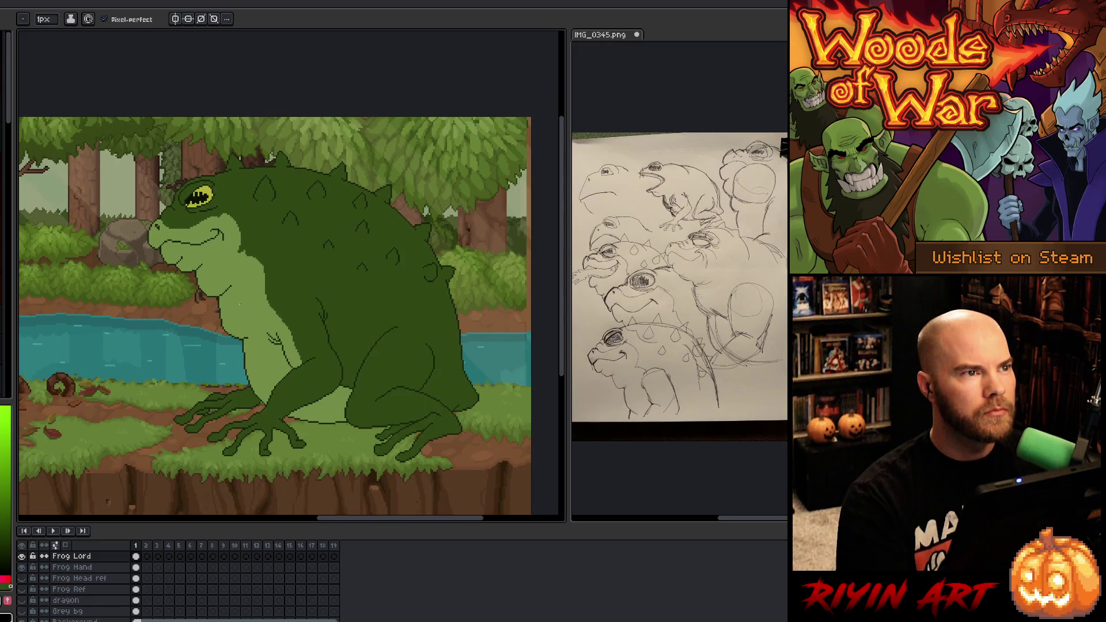
left_click_drag(308, 352, 289, 366)
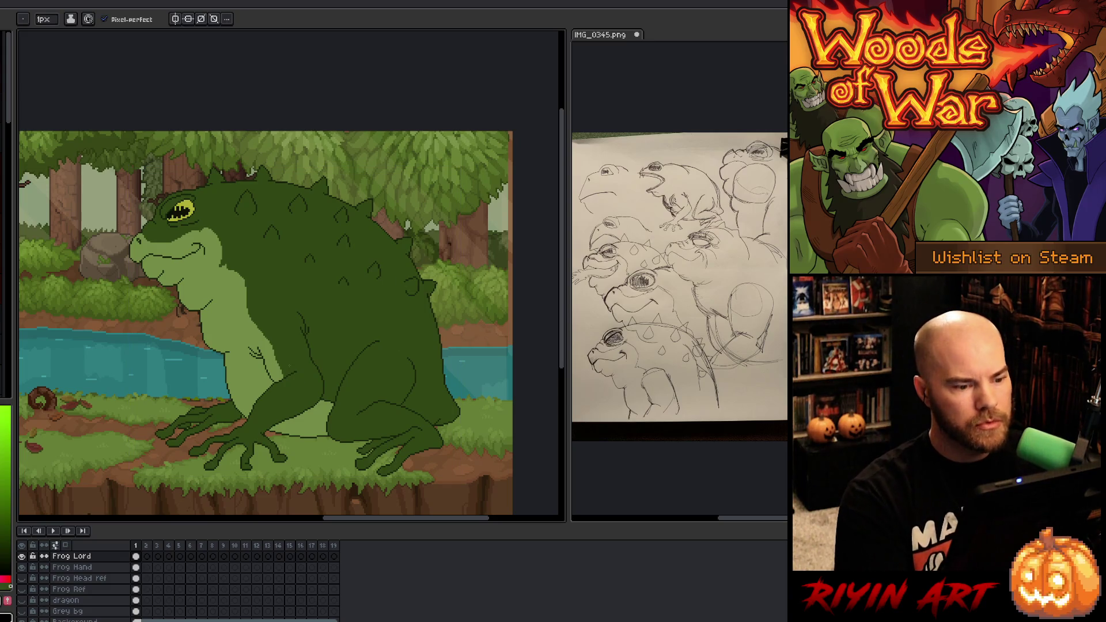
scroll(289, 363, "up", 1)
left_click_drag(306, 395, 309, 370)
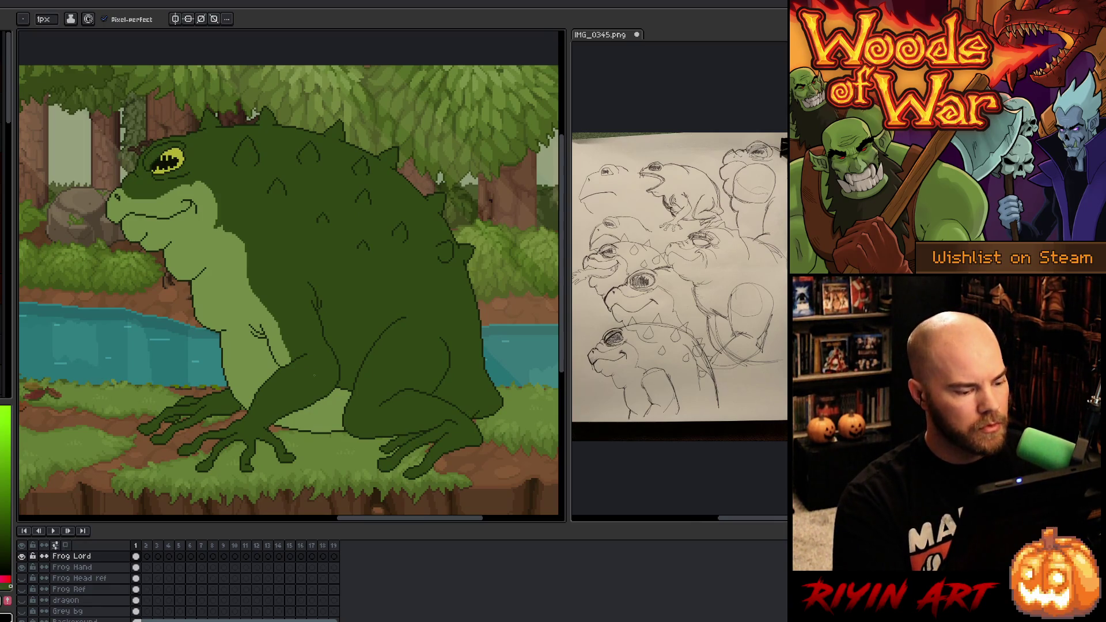
key("v")
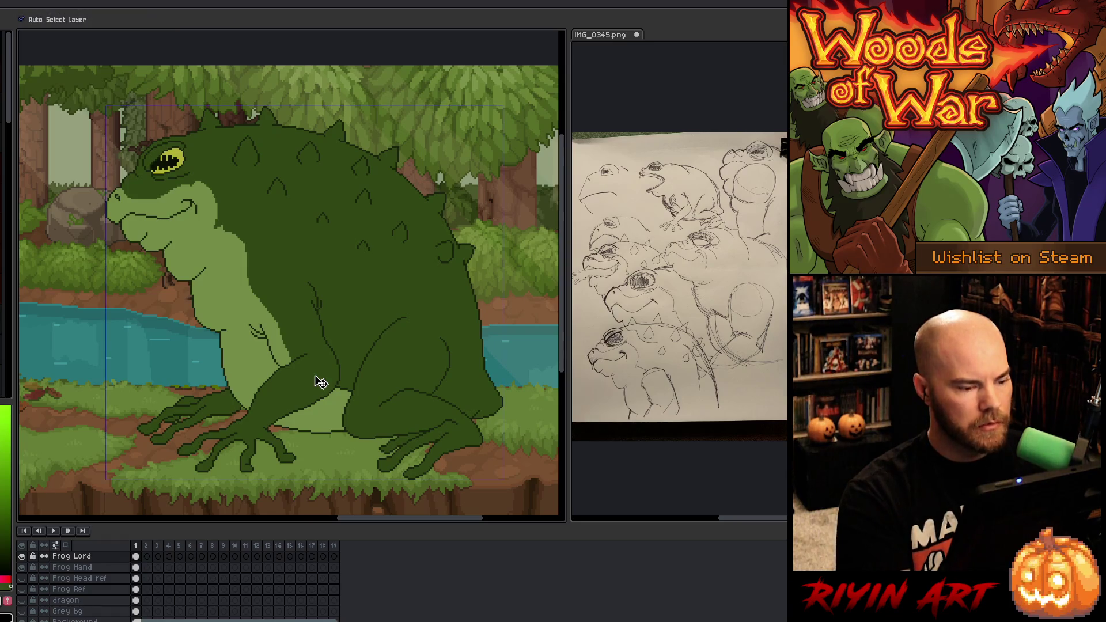
key("ctrl+u")
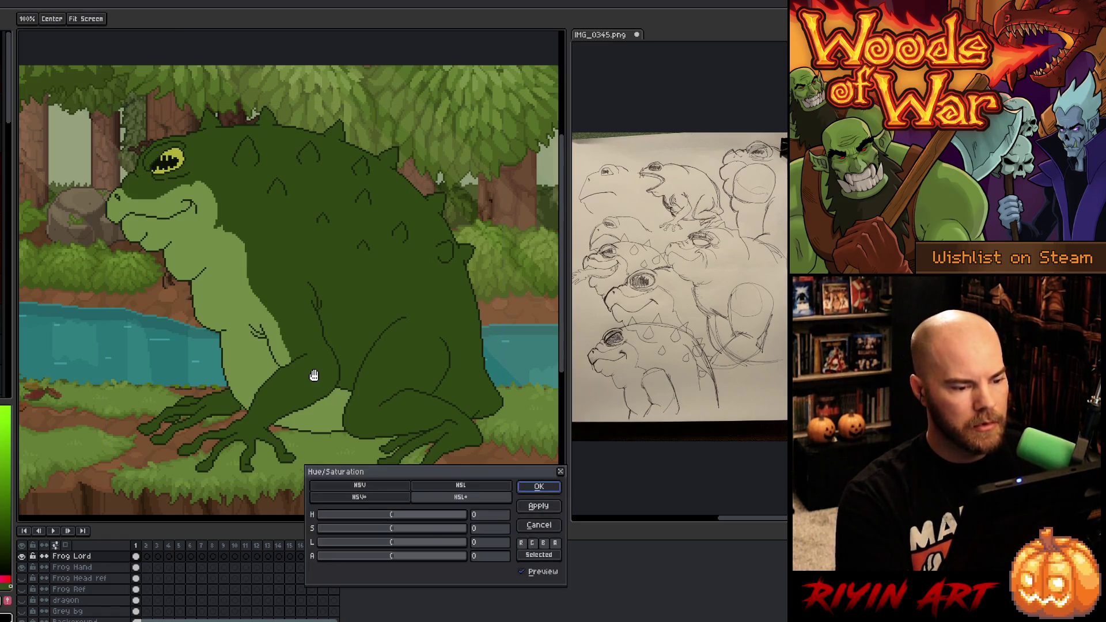
Step: Shift the frog's hue to −12 and raise the saturation for a richer green
left_click(373, 515)
mouse_move(372, 516)
left_mouse_down()
mouse_move(360, 516)
mouse_move(379, 520)
left_mouse_up()
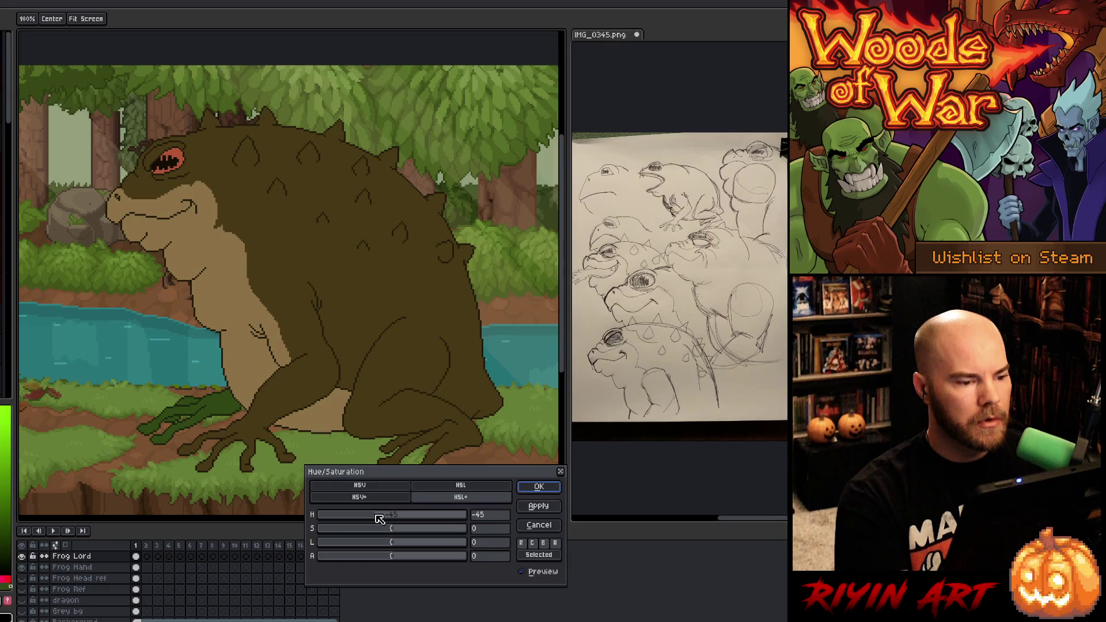
mouse_move(379, 519)
left_mouse_down()
mouse_move(514, 512)
mouse_move(366, 520)
mouse_move(417, 544)
mouse_move(404, 546)
mouse_move(431, 534)
mouse_move(378, 518)
left_mouse_up()
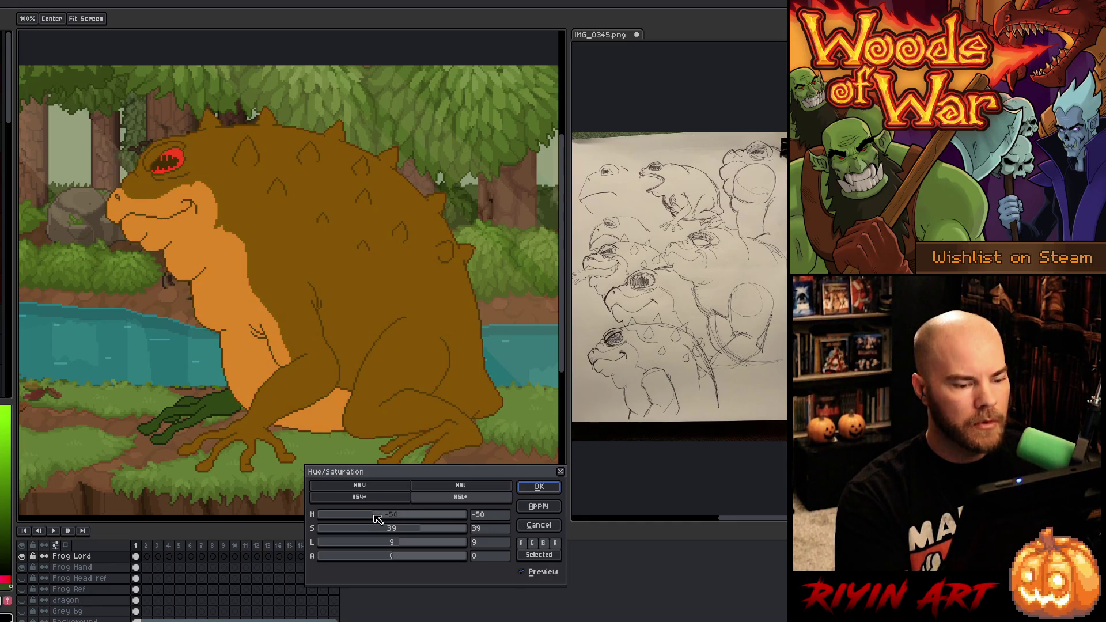
left_click_drag(378, 518, 396, 516)
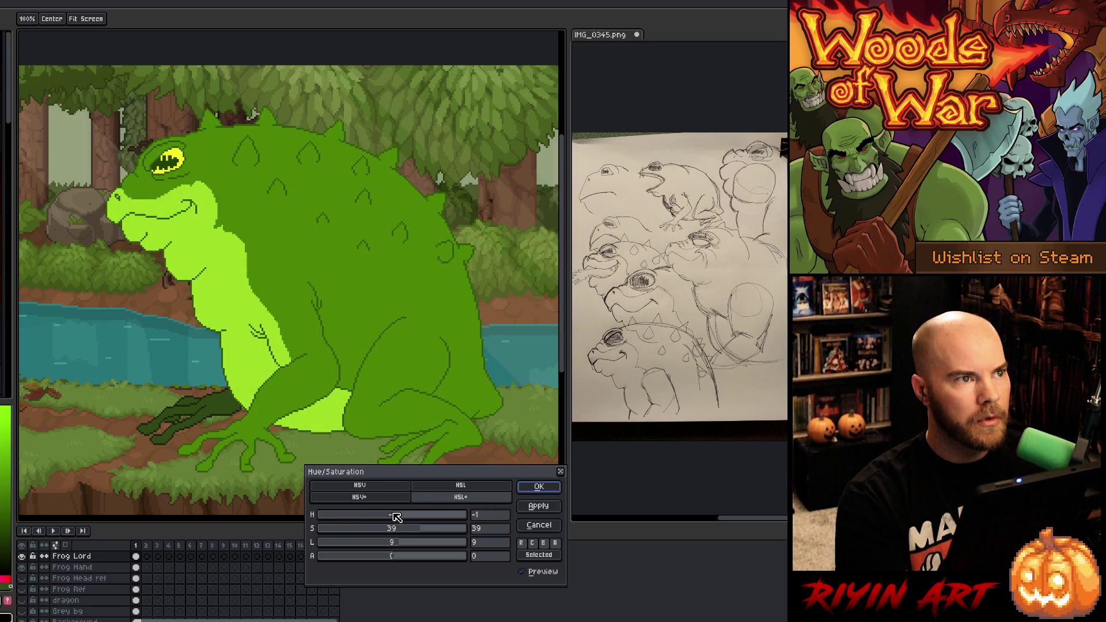
left_click_drag(396, 517, 392, 516)
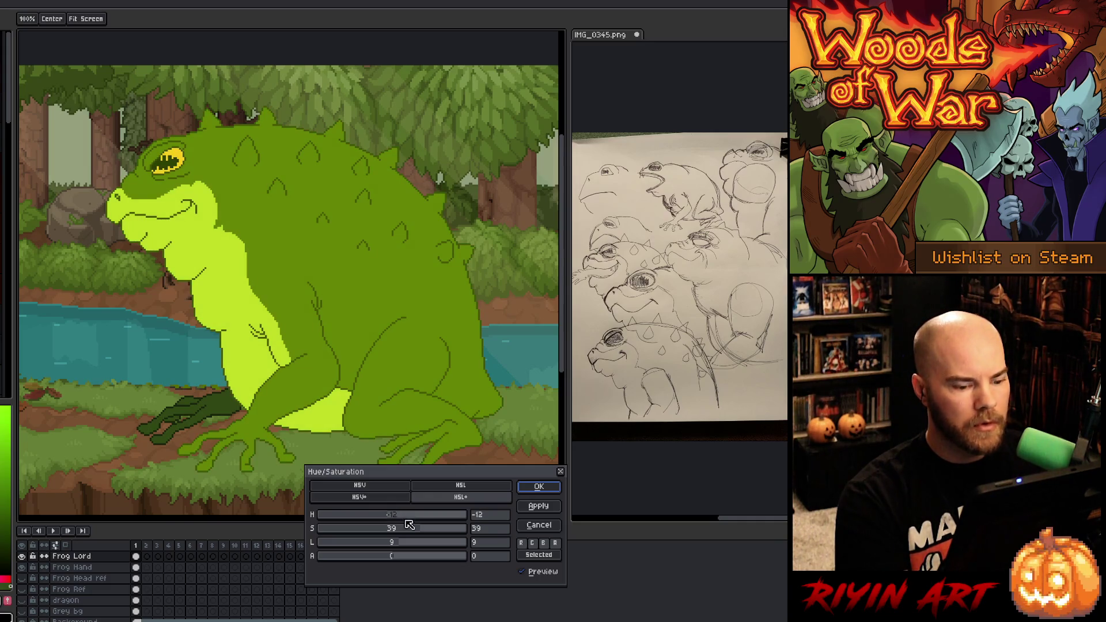
left_click(405, 530)
mouse_move(406, 531)
left_mouse_down()
mouse_move(394, 528)
mouse_move(410, 529)
left_mouse_up()
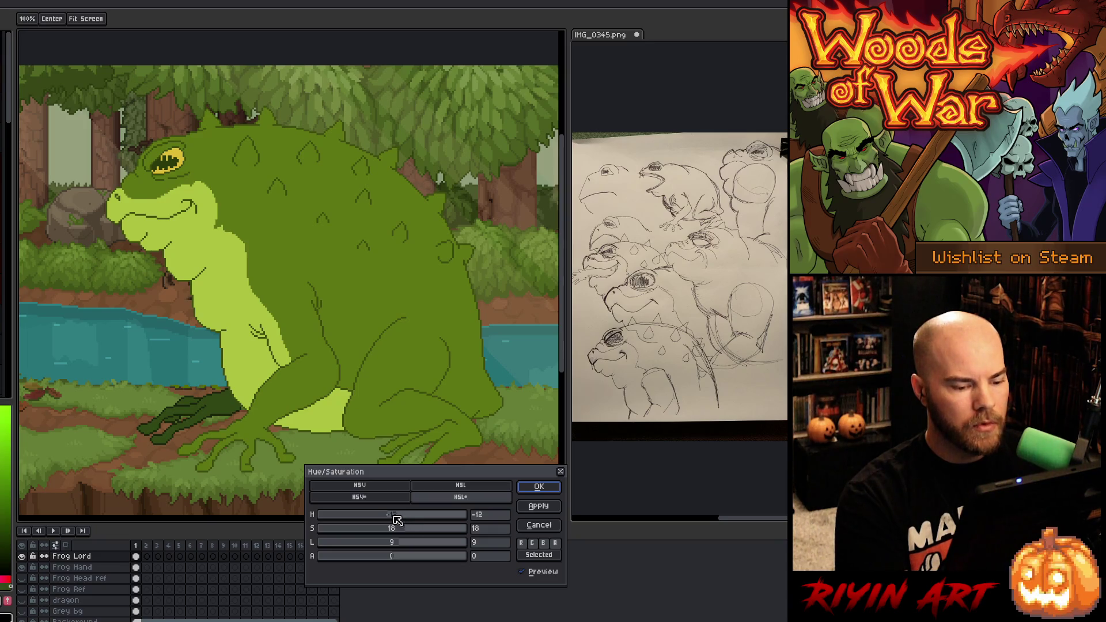
Step: Compare before and after, set lightness 6 and saturation 14, and apply
left_click(524, 573)
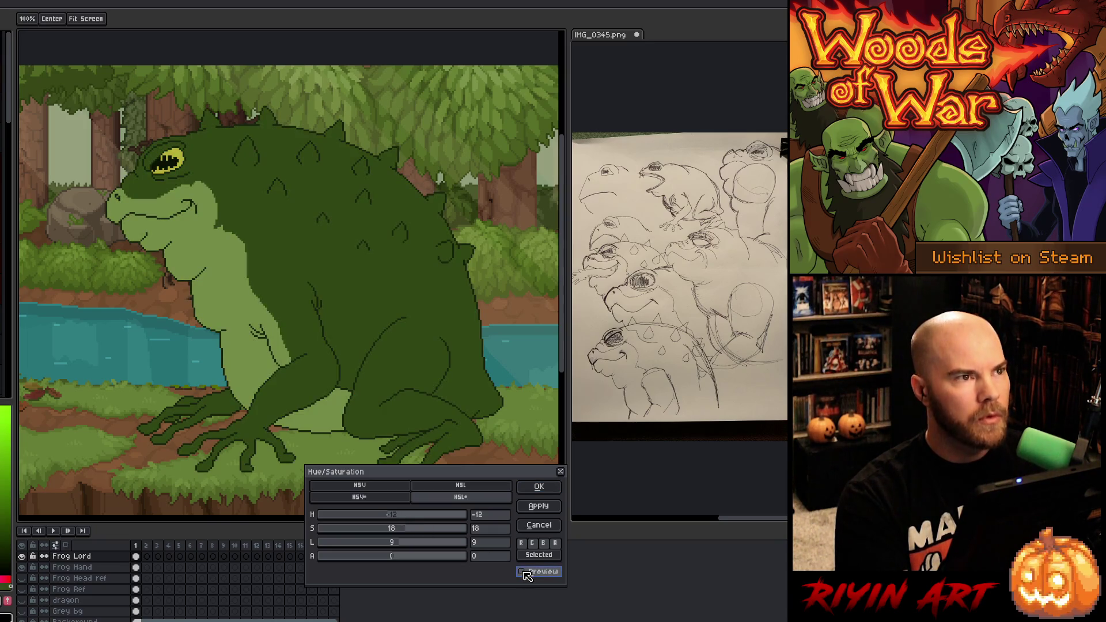
left_click(524, 572)
left_click(524, 572)
left_click(524, 573)
left_click_drag(403, 538, 399, 545)
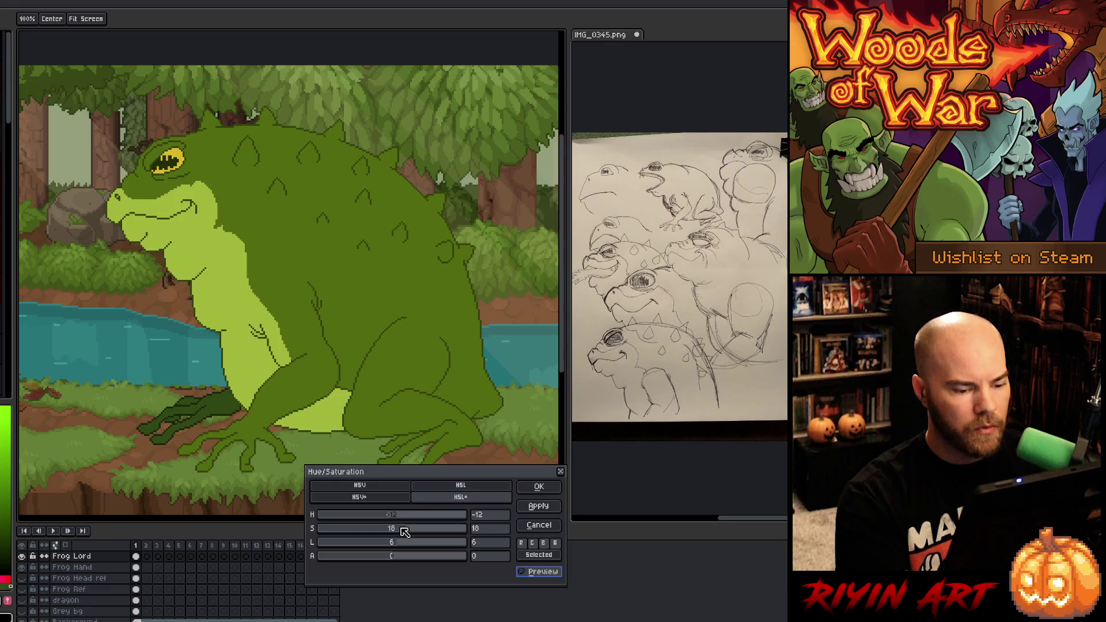
left_click_drag(408, 530, 407, 530)
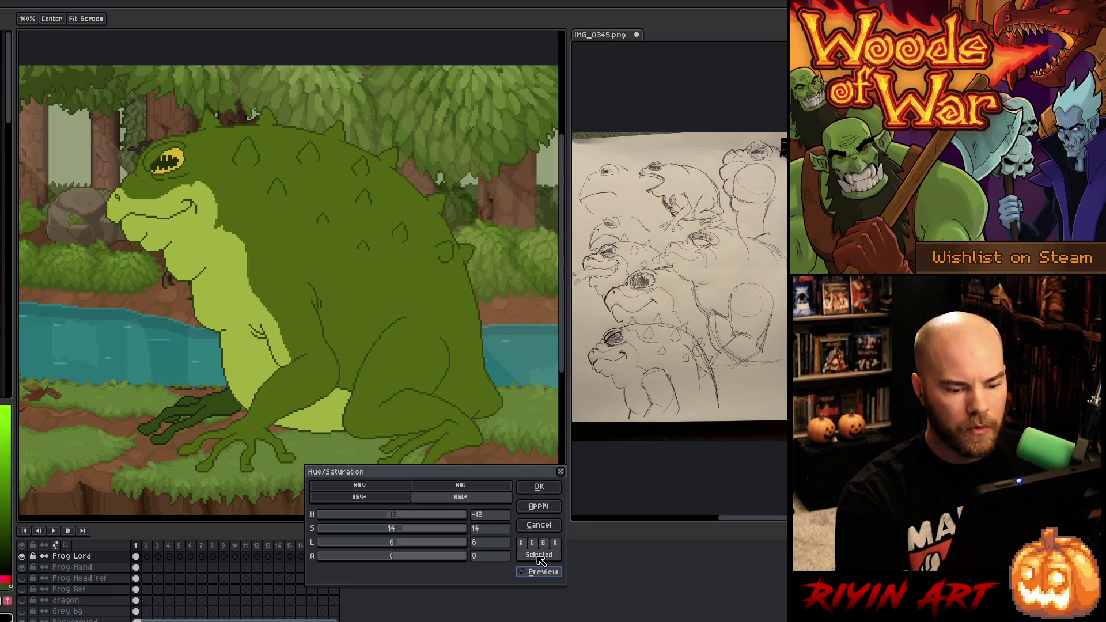
left_click(524, 572)
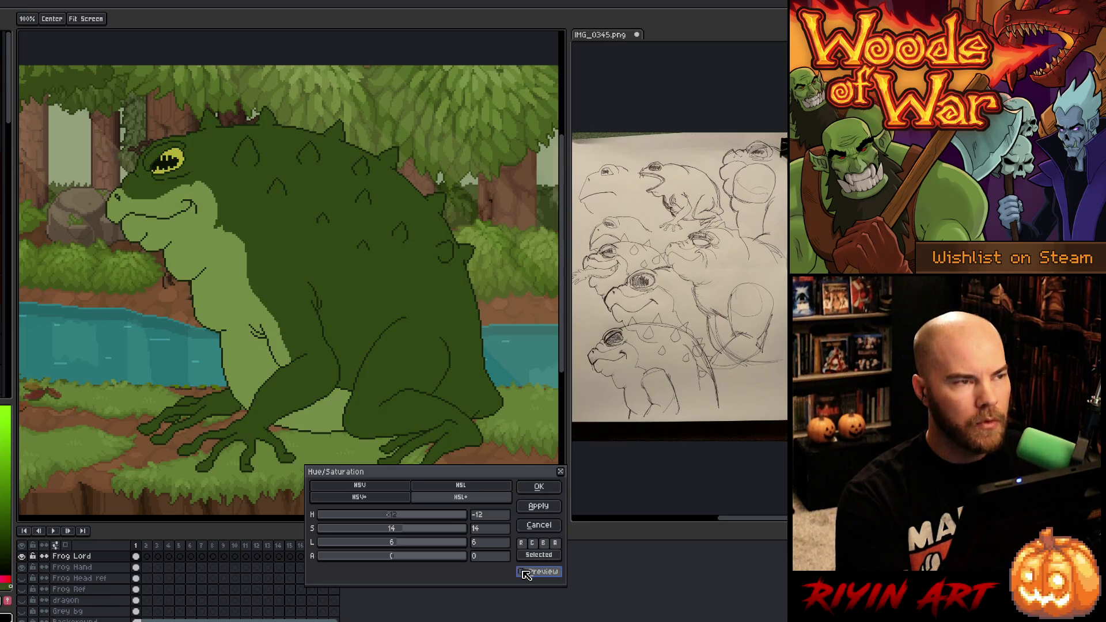
left_click(524, 572)
left_click(535, 488)
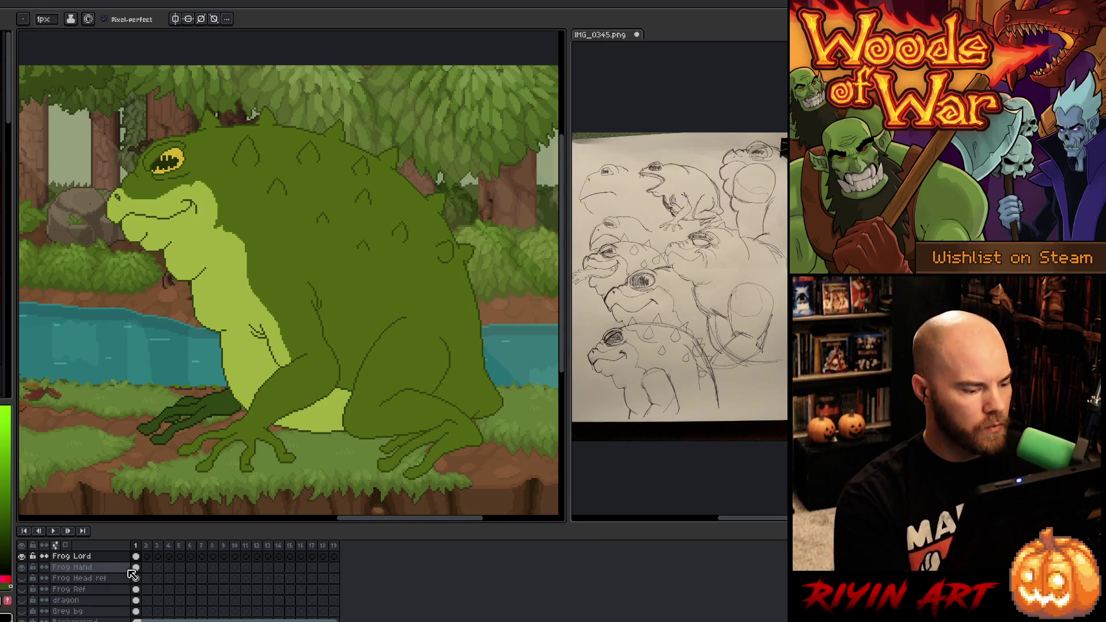
Step: Recolour the Frog Hand layer's dark green to the body green, then make Frog Lord active
left_click(118, 568)
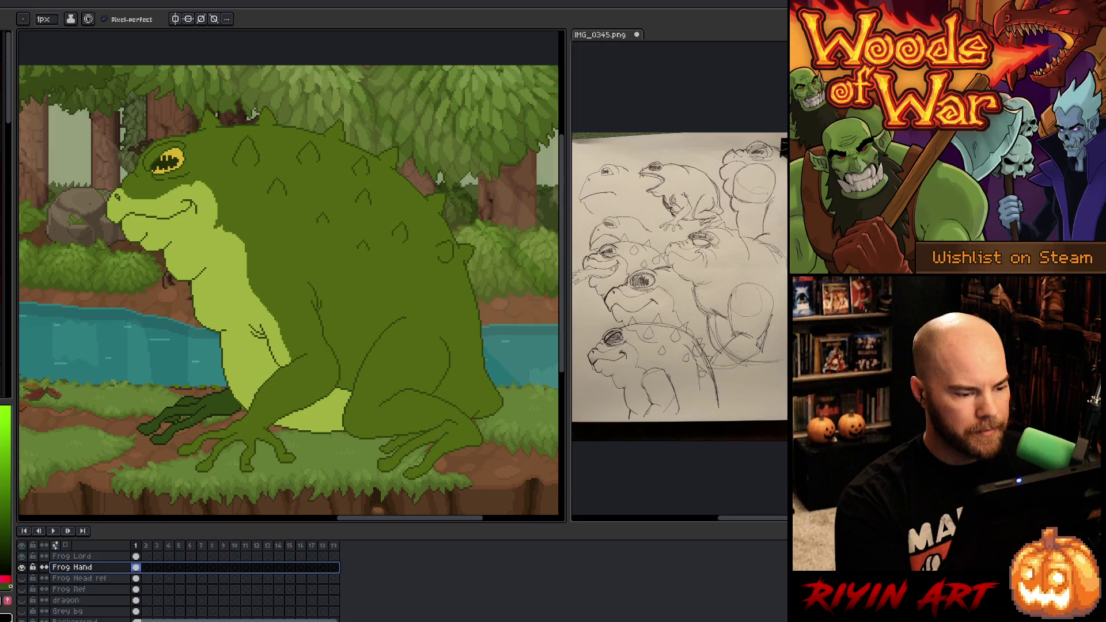
key("e")
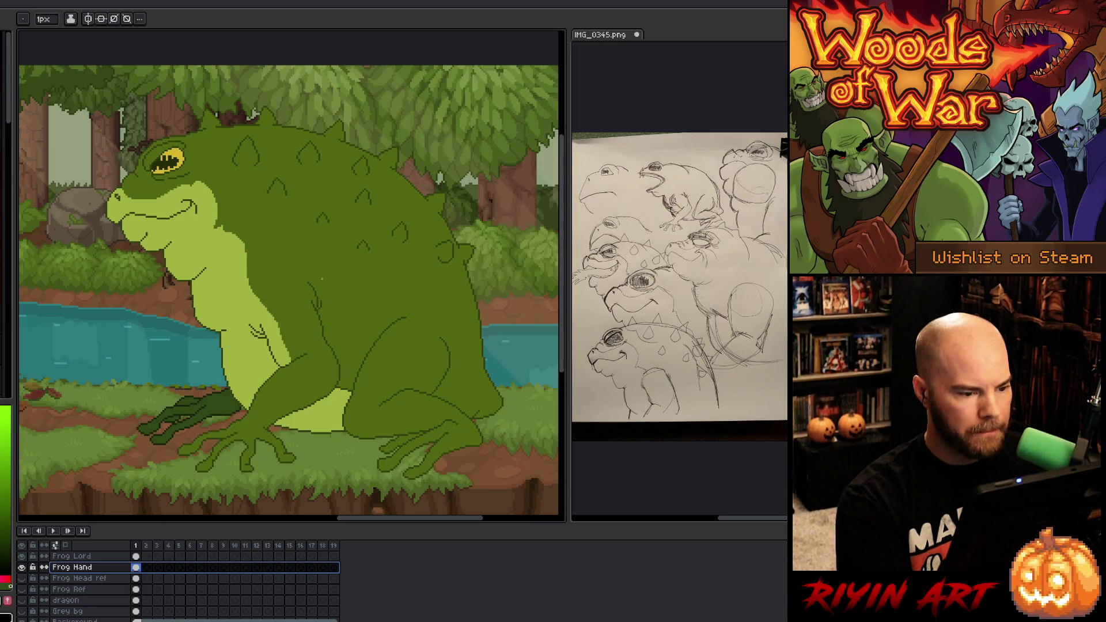
key("i")
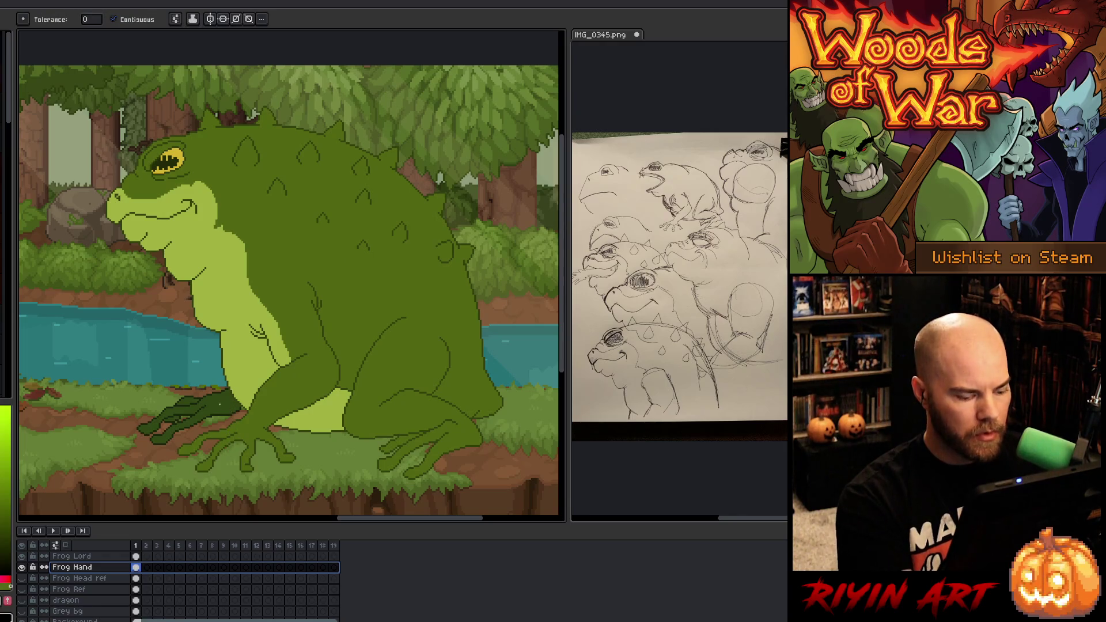
key("shift+r")
left_click(196, 410)
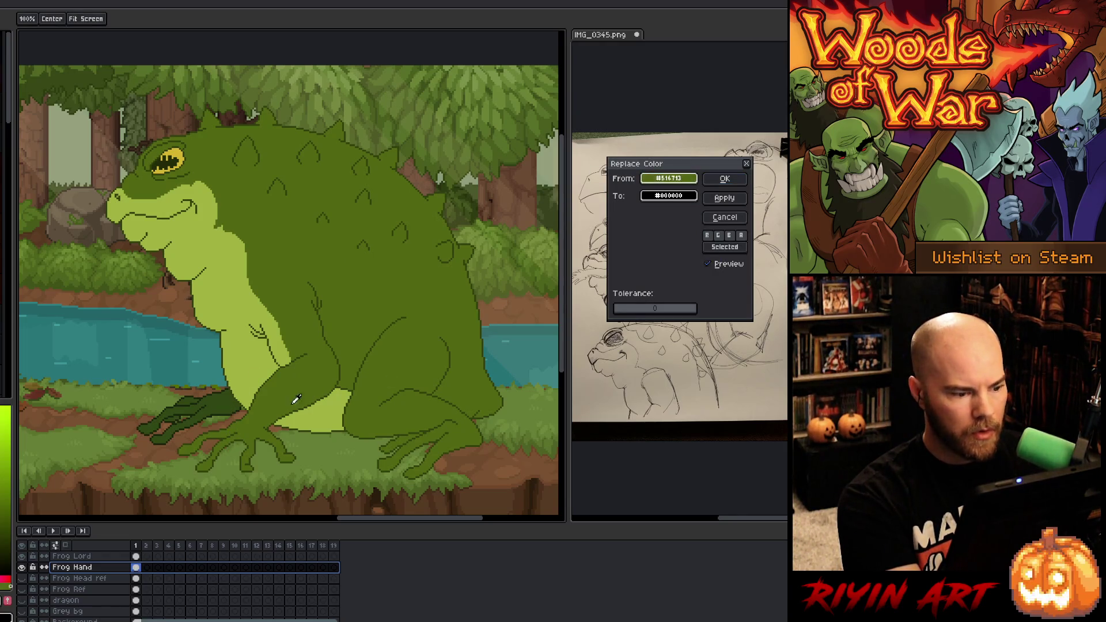
right_click(369, 255)
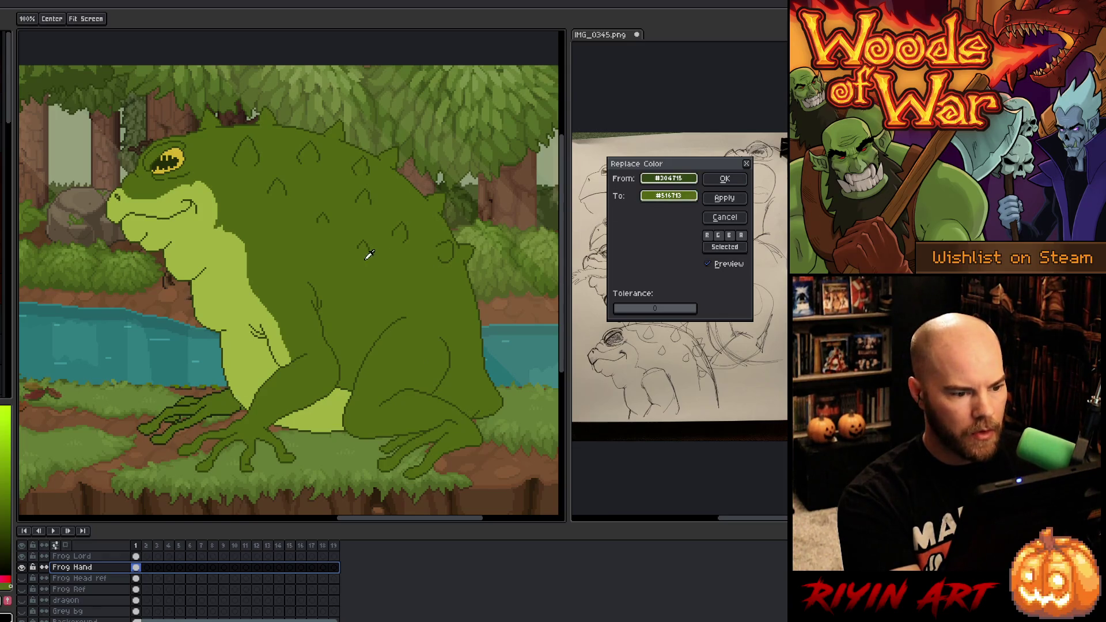
left_click(725, 179)
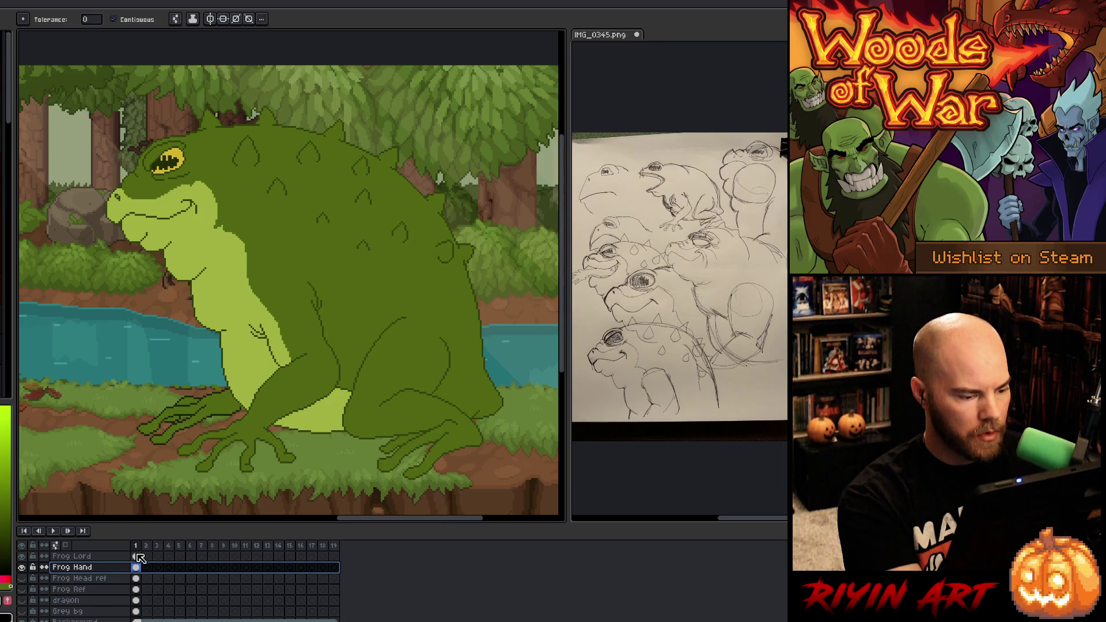
left_click(142, 558)
key("shift+r")
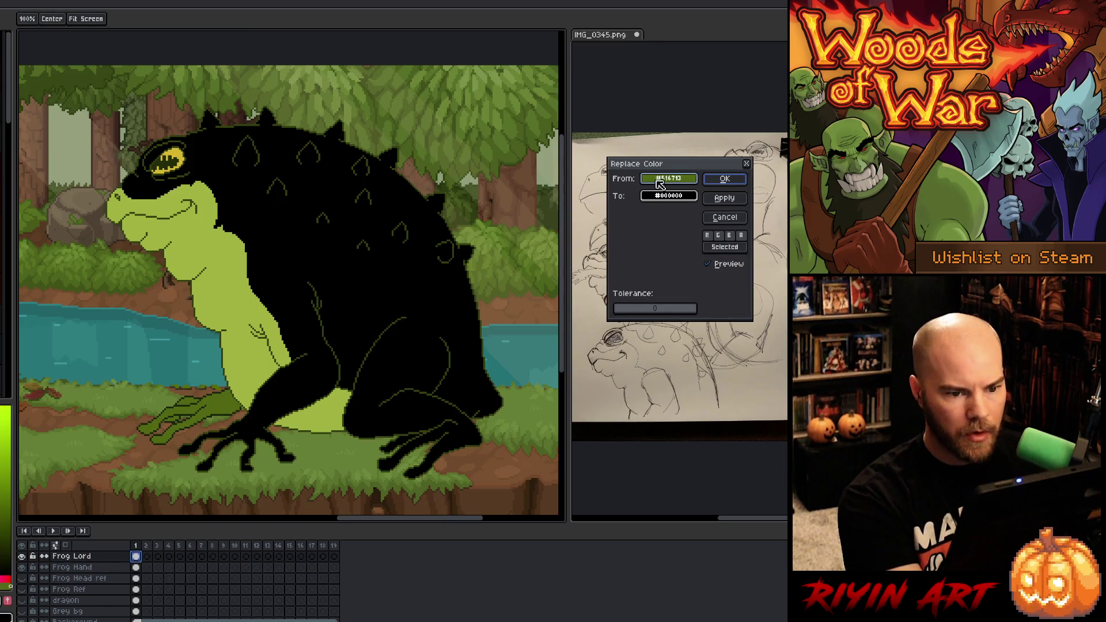
Step: Replace the body's dark outline with a lightness-adjusted dark green, then select the Frog Hand layer
left_click(324, 326)
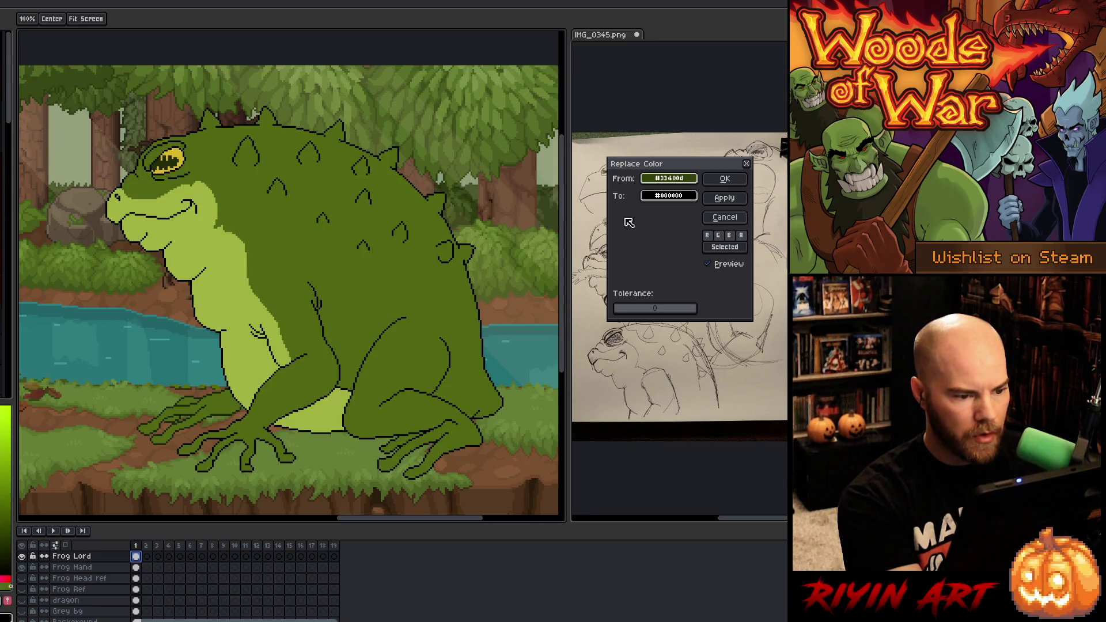
left_click(656, 197)
left_click(403, 272)
left_click(668, 196)
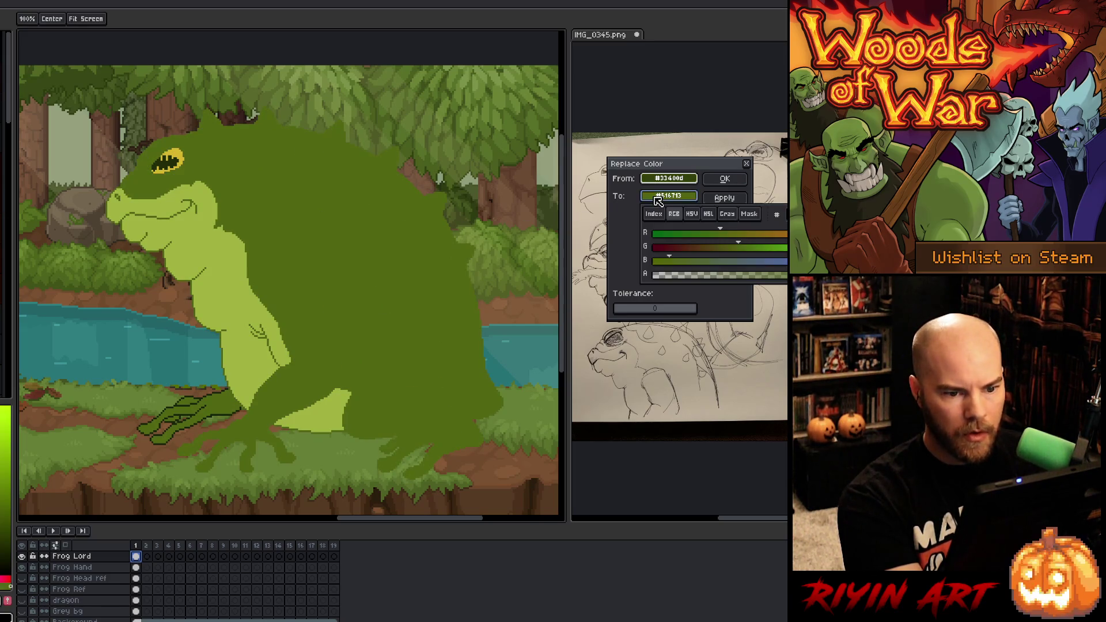
left_click(708, 214)
mouse_move(684, 266)
left_mouse_down()
mouse_move(696, 257)
mouse_move(685, 258)
left_mouse_up()
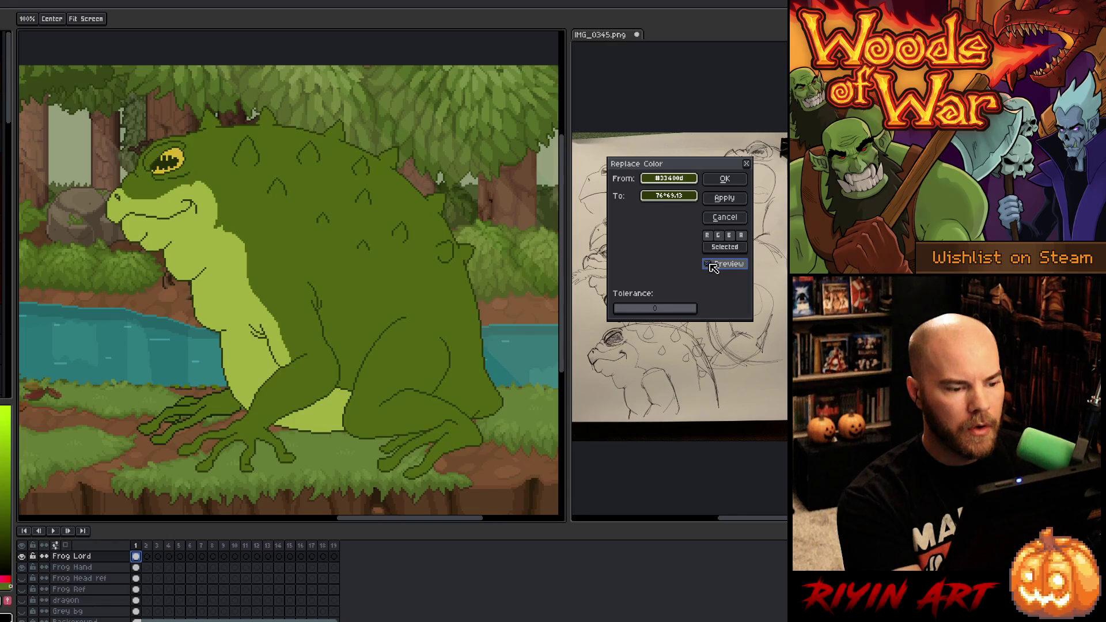
left_click(725, 178)
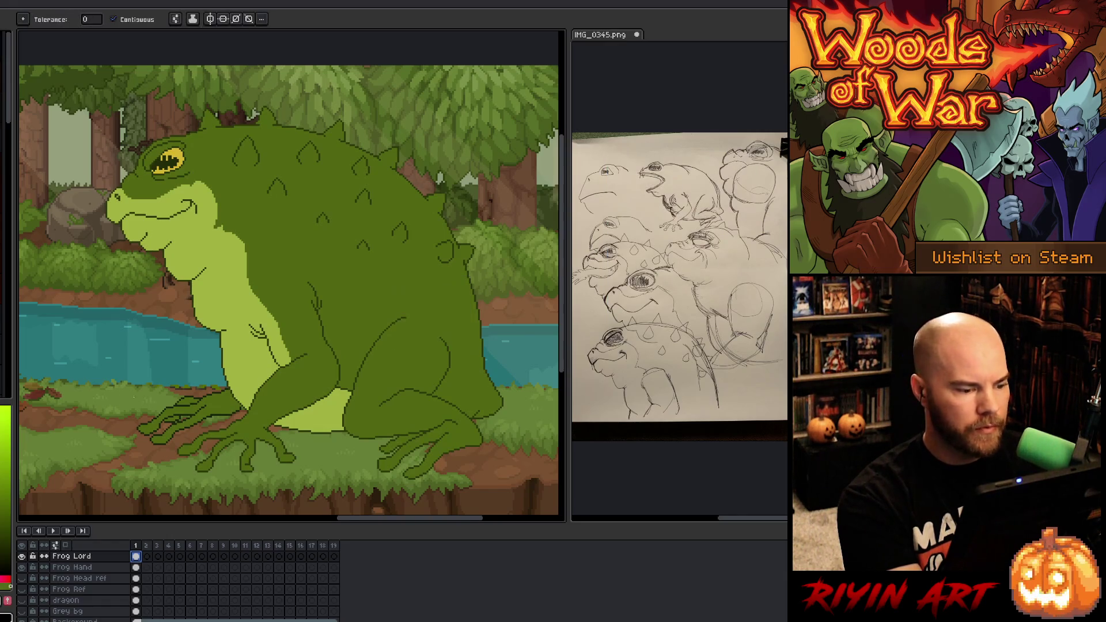
scroll(140, 394, "up", 1)
left_click(136, 568)
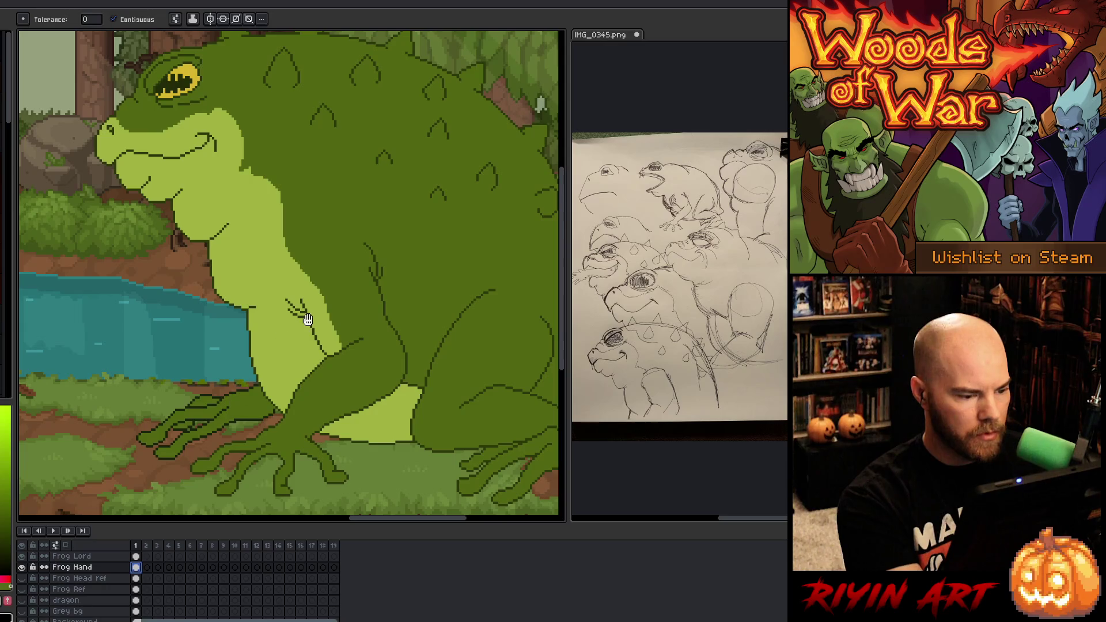
Step: Replace the hand's outline colour with the body's dark green outline colour
key("shift+r")
mouse_move(642, 176)
left_mouse_down()
mouse_move(220, 370)
mouse_move(249, 384)
left_mouse_up()
left_click_drag(668, 196, 316, 317)
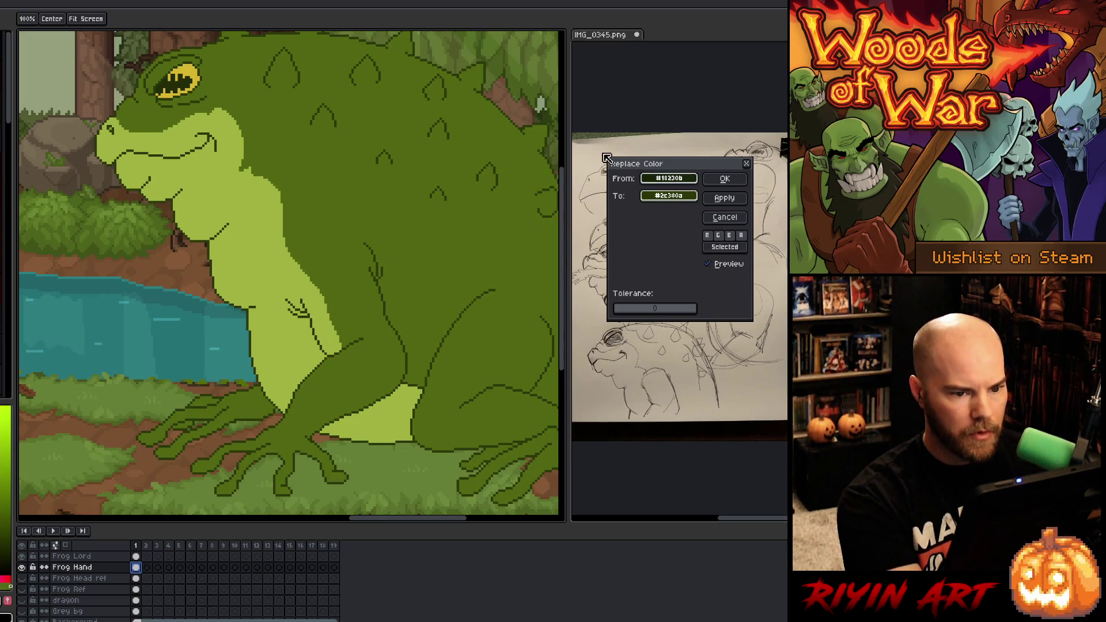
mouse_move(644, 165)
left_mouse_down()
mouse_move(1, 242)
mouse_move(166, 205)
mouse_move(549, 184)
mouse_move(653, 353)
mouse_move(628, 349)
mouse_move(632, 166)
mouse_move(615, 118)
left_mouse_up()
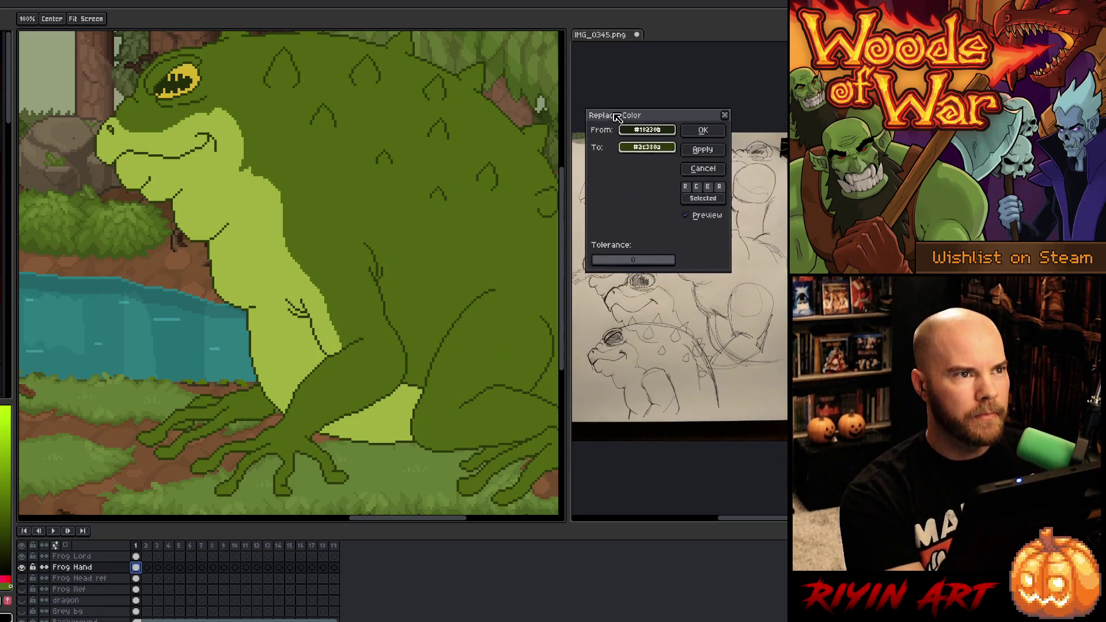
left_click(714, 127)
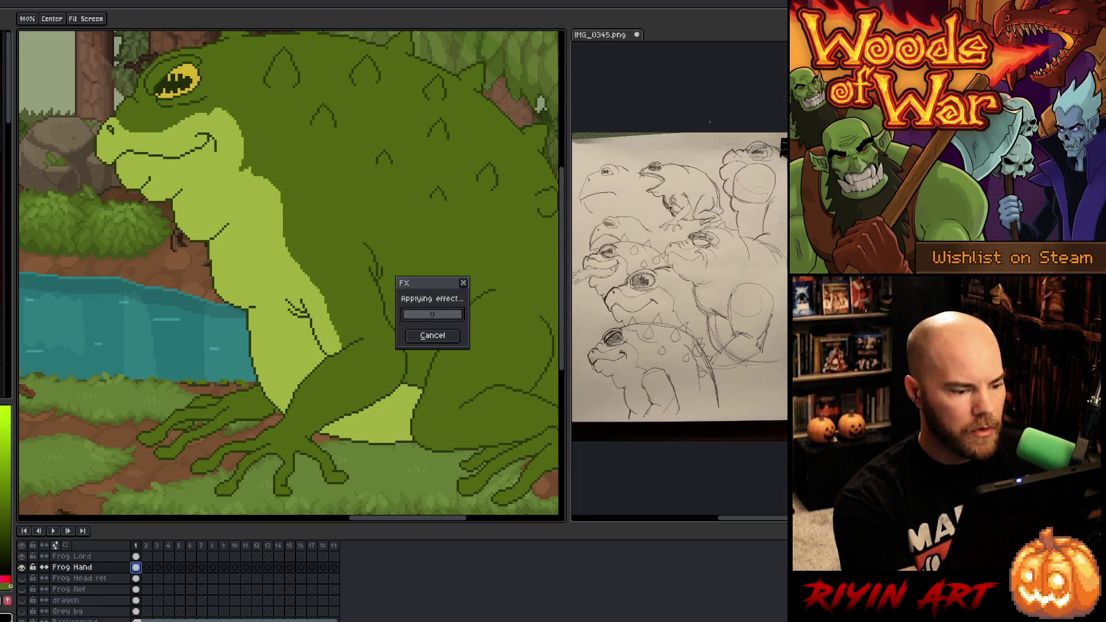
Step: Recentre the view on the frog and make the Frog Lord layer active
scroll(288, 277, "down", 1)
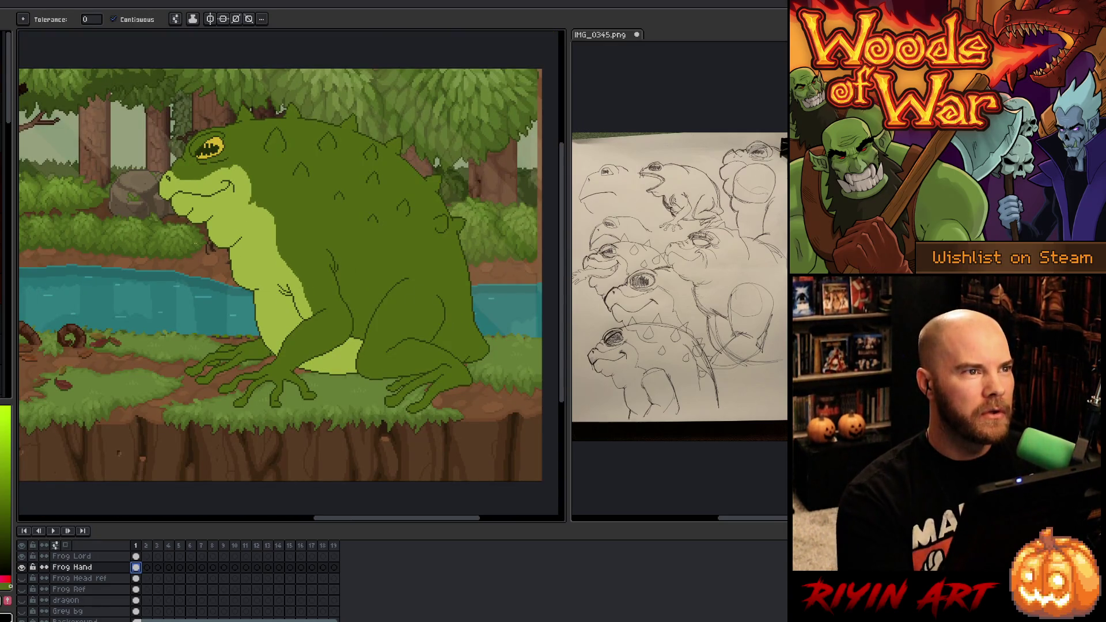
mouse_move(284, 304)
left_mouse_down()
mouse_move(335, 321)
mouse_move(202, 327)
left_mouse_up()
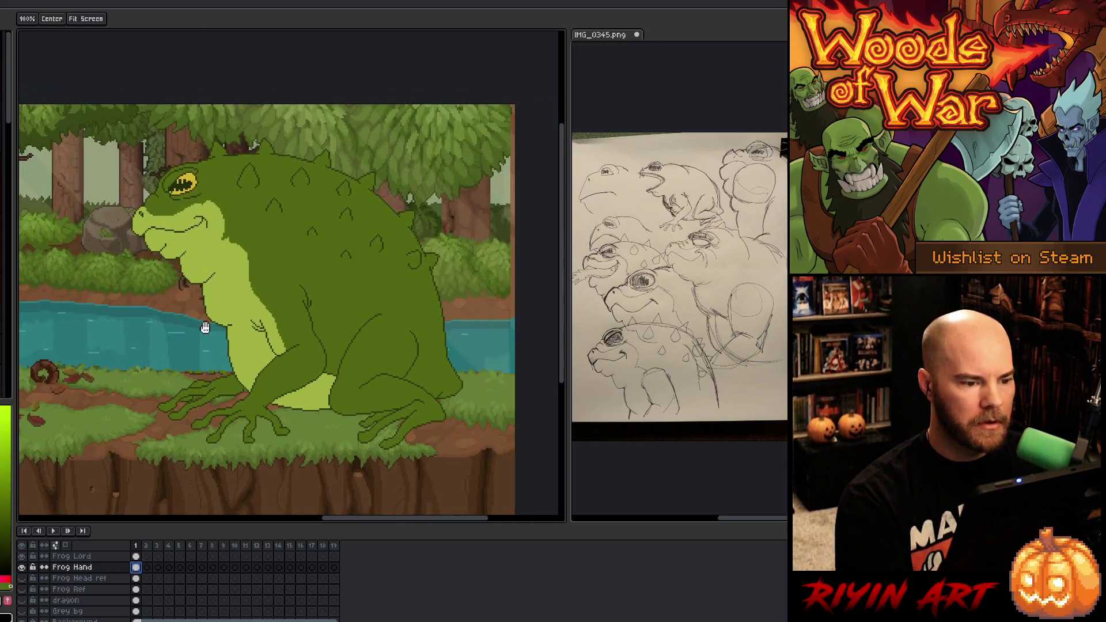
scroll(323, 334, "up", 1)
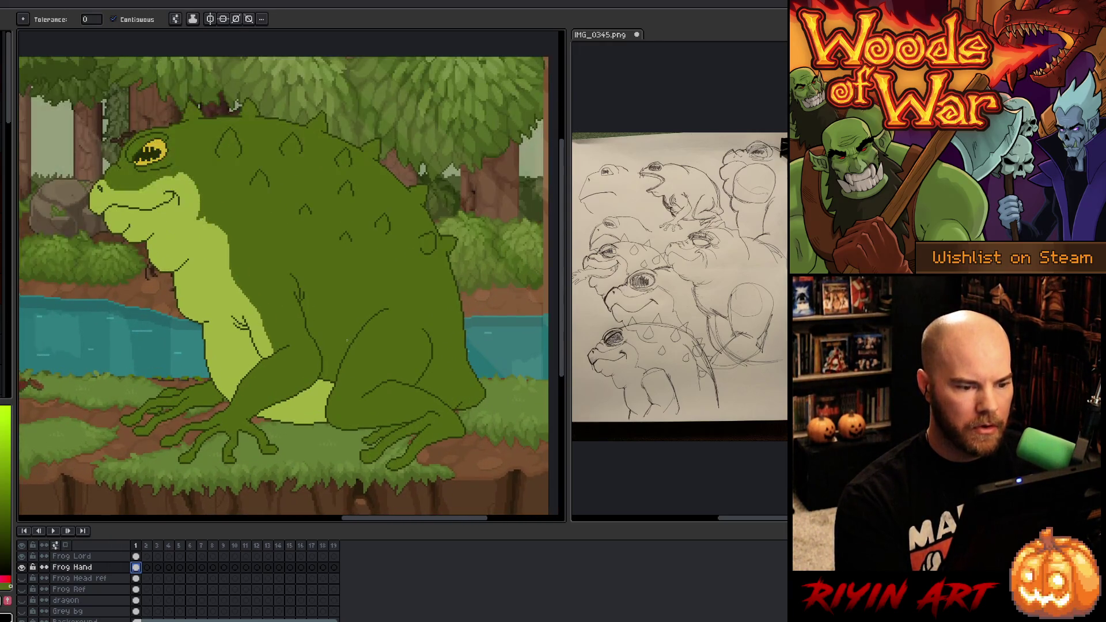
left_click_drag(306, 293, 316, 305)
key("w")
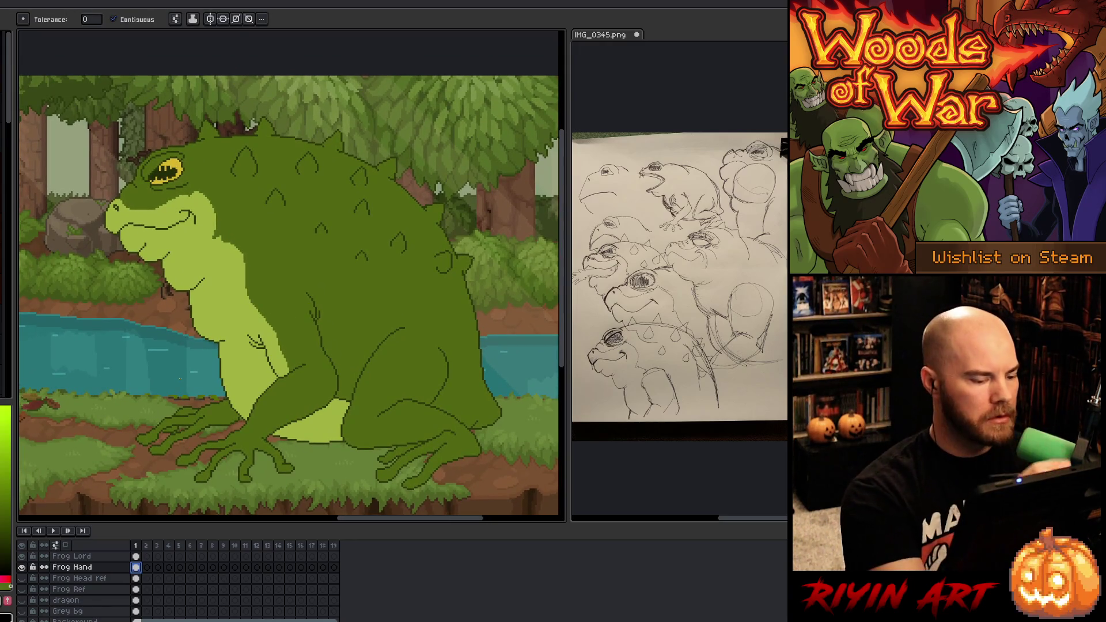
left_click(136, 555)
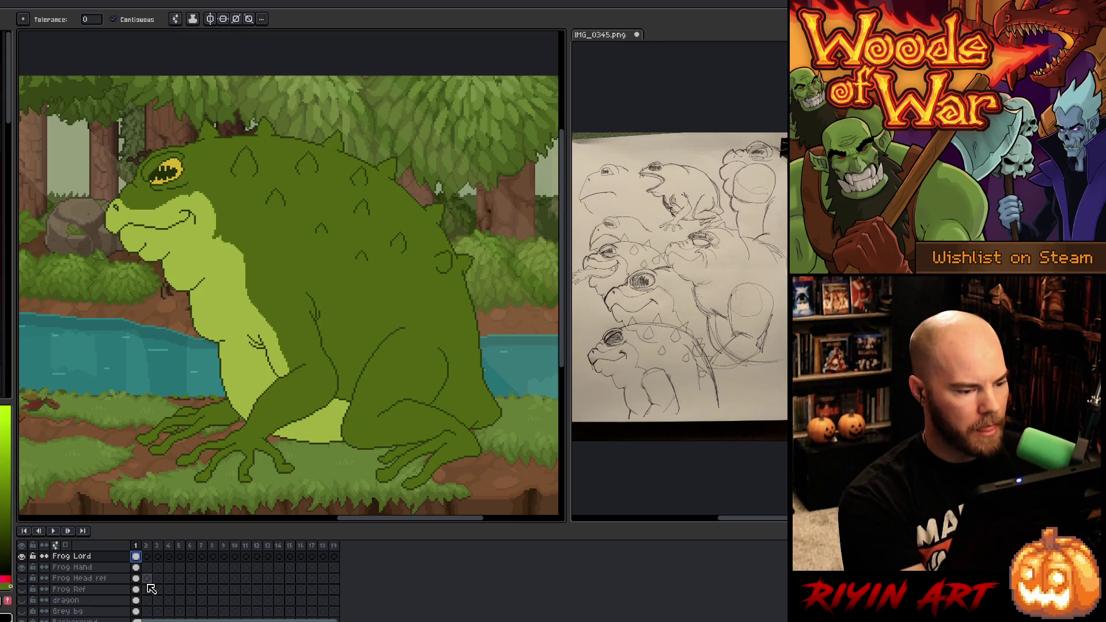
Step: Rename the Frog Hand layer to 'Frog Lord' in Layer Properties
scroll(148, 593, "down", 1)
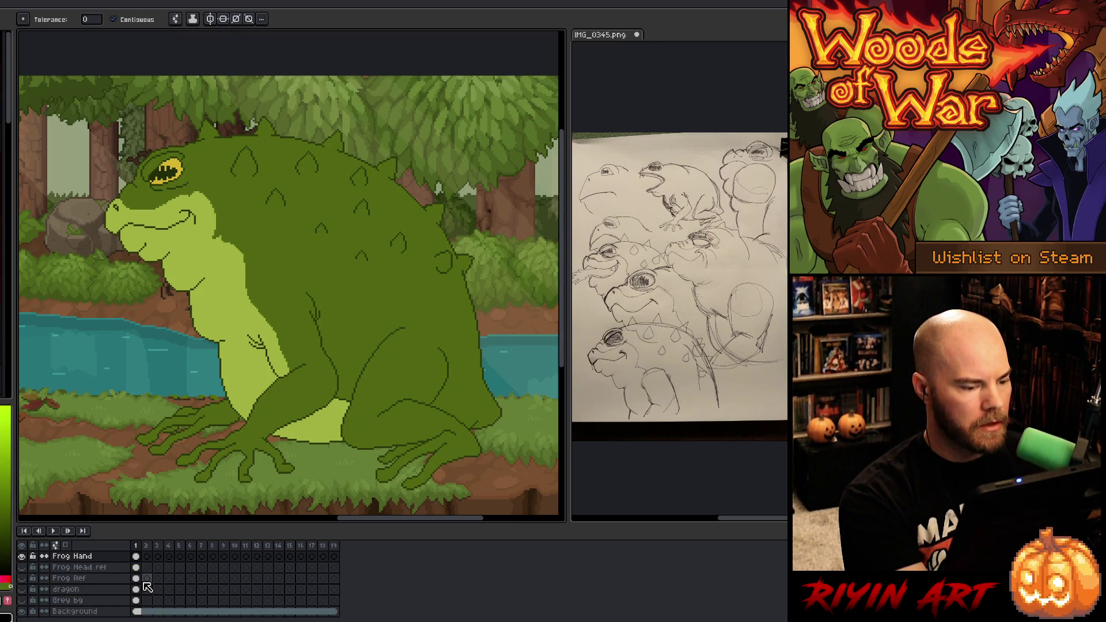
double_click(84, 558)
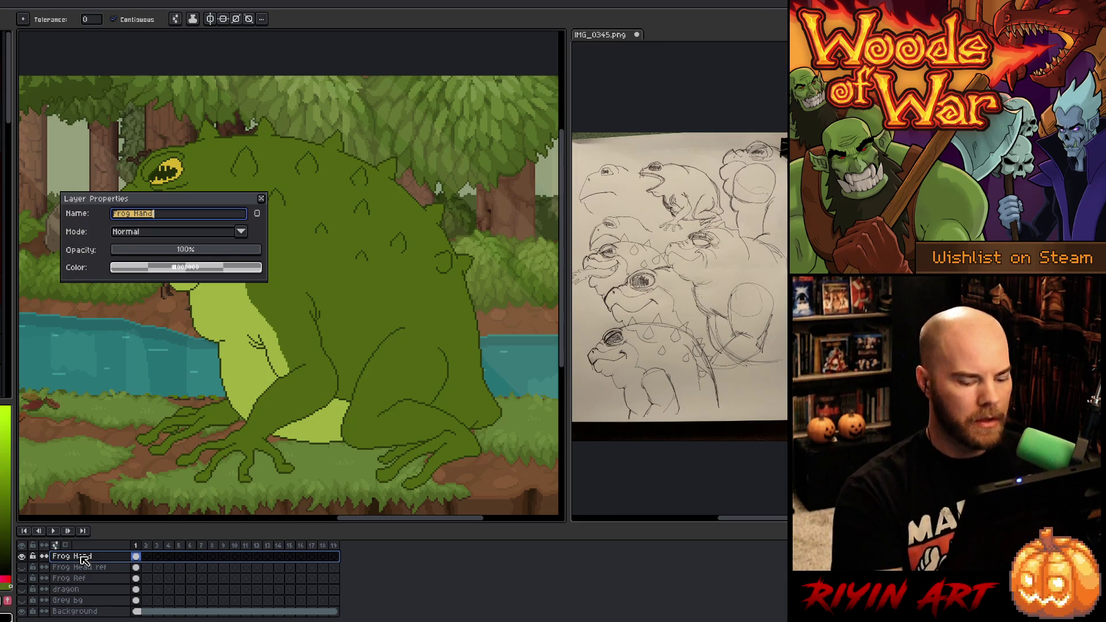
type("Frog Han")
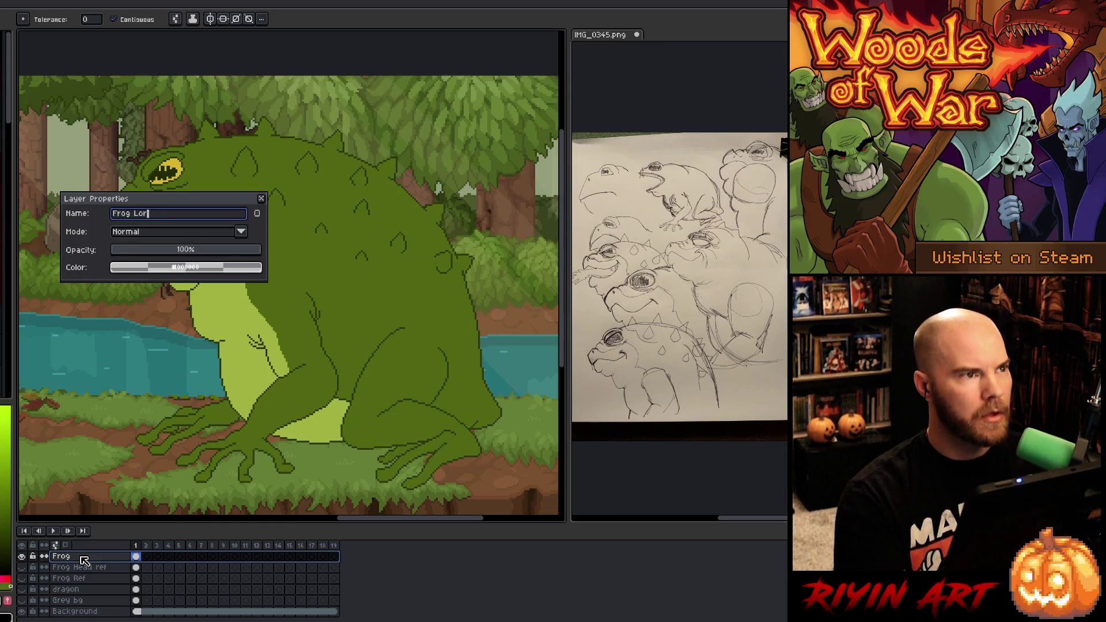
key("Return")
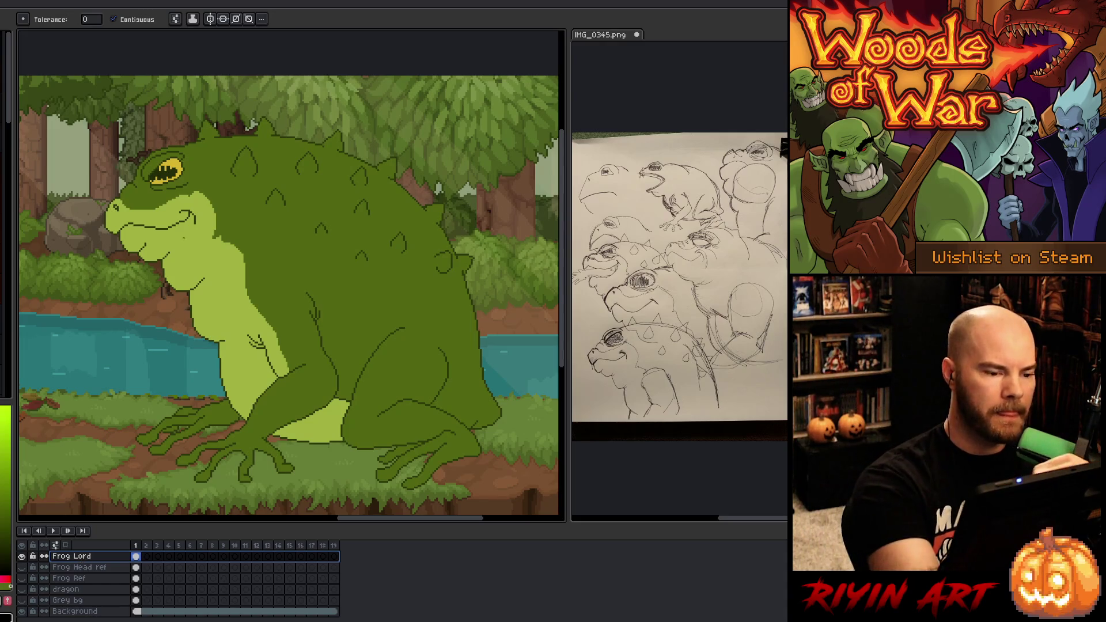
key("m")
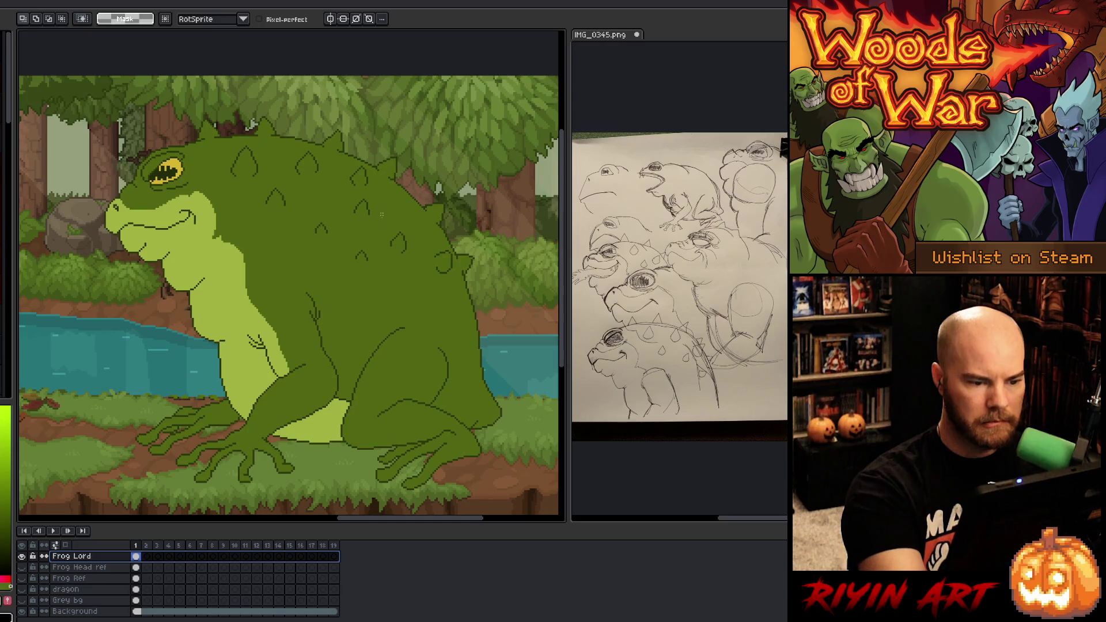
Step: Select the Frog Lord cel in frame 1 and eyedrop the body's dark green for the Pencil
left_click(136, 556)
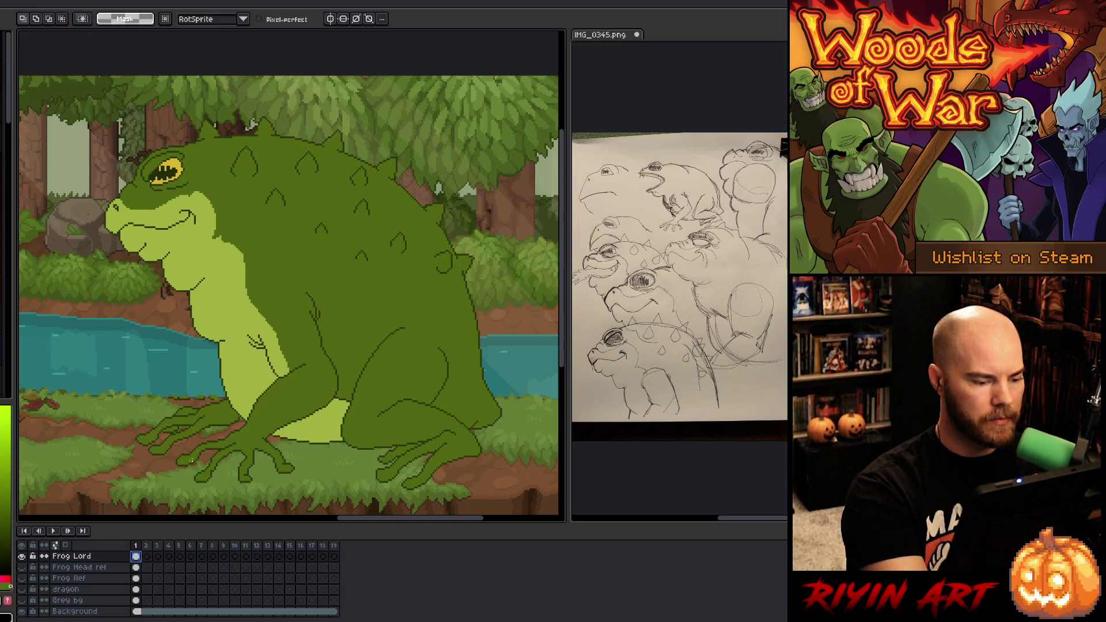
scroll(395, 316, "down", 1)
scroll(394, 283, "up", 1)
left_click_drag(394, 282, 392, 290)
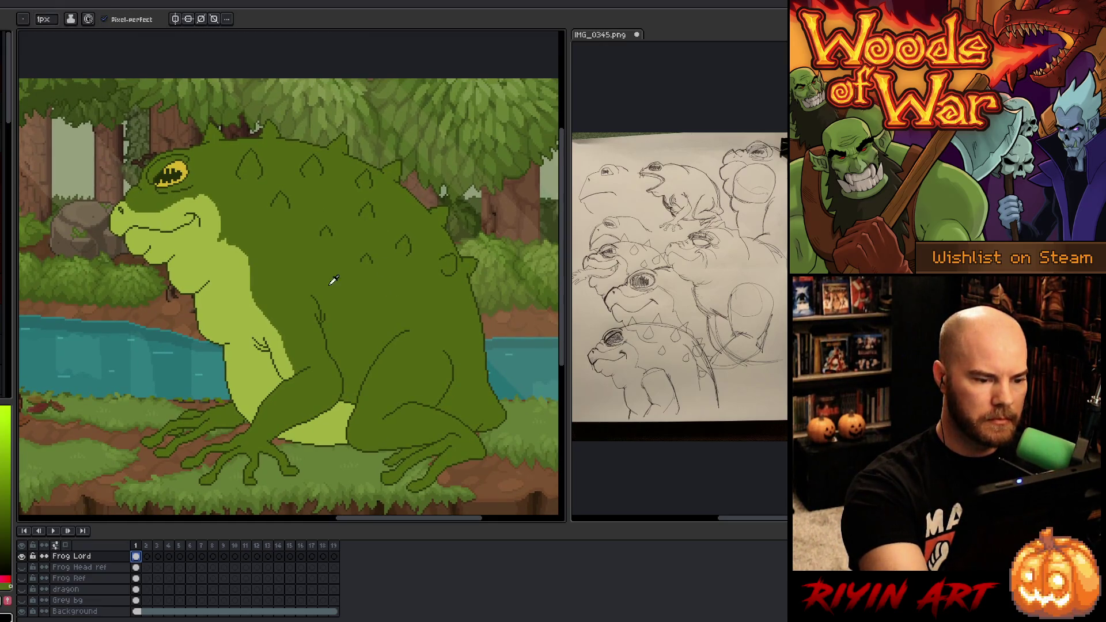
key("i")
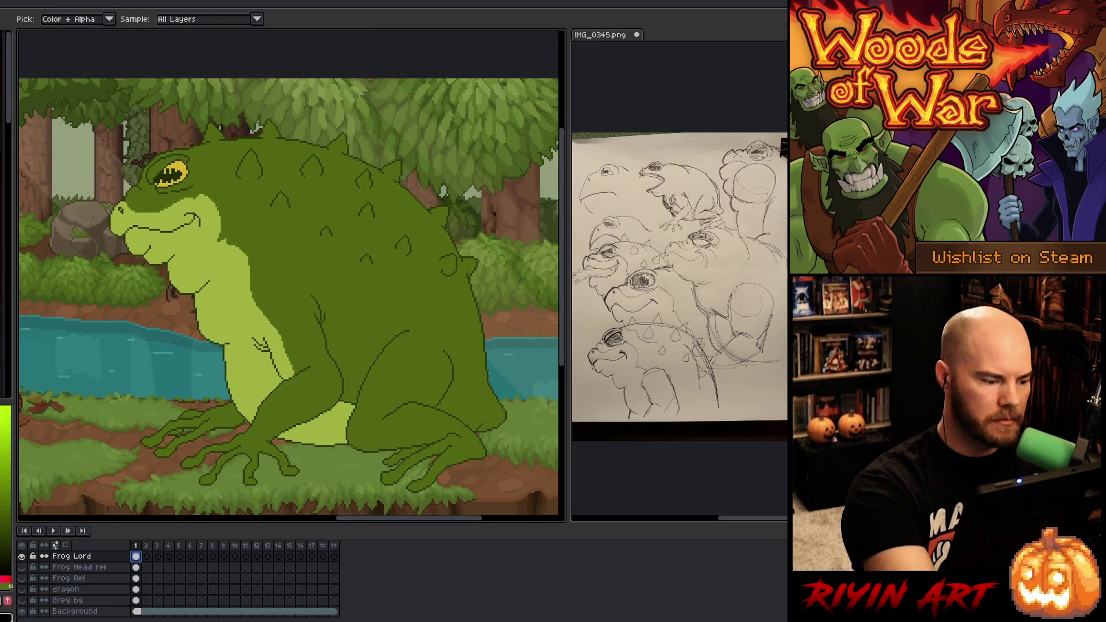
key("b")
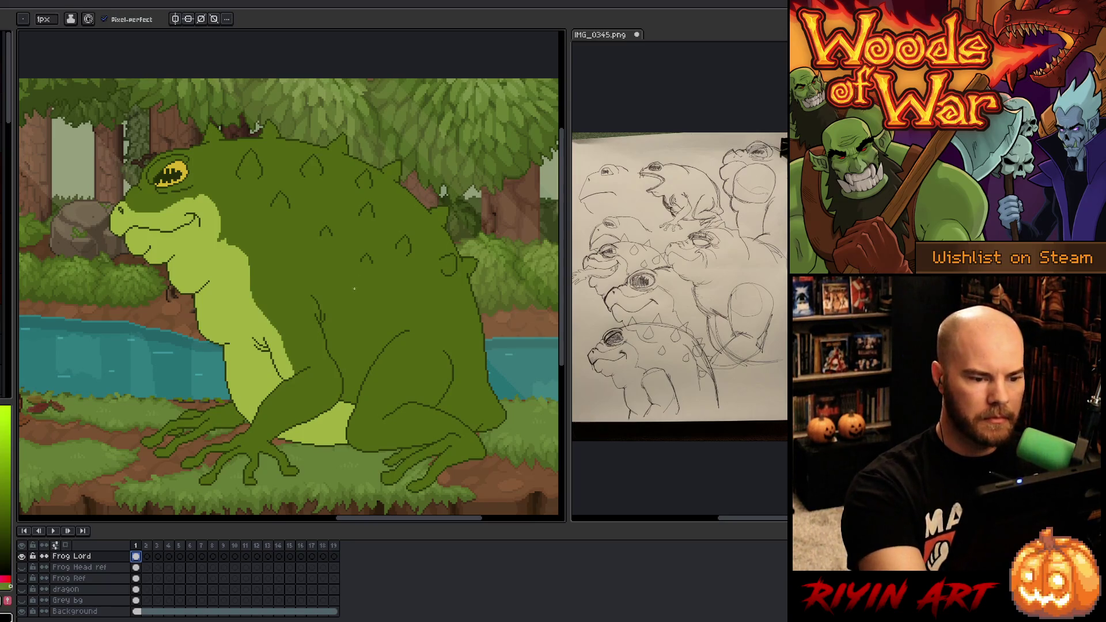
key("i")
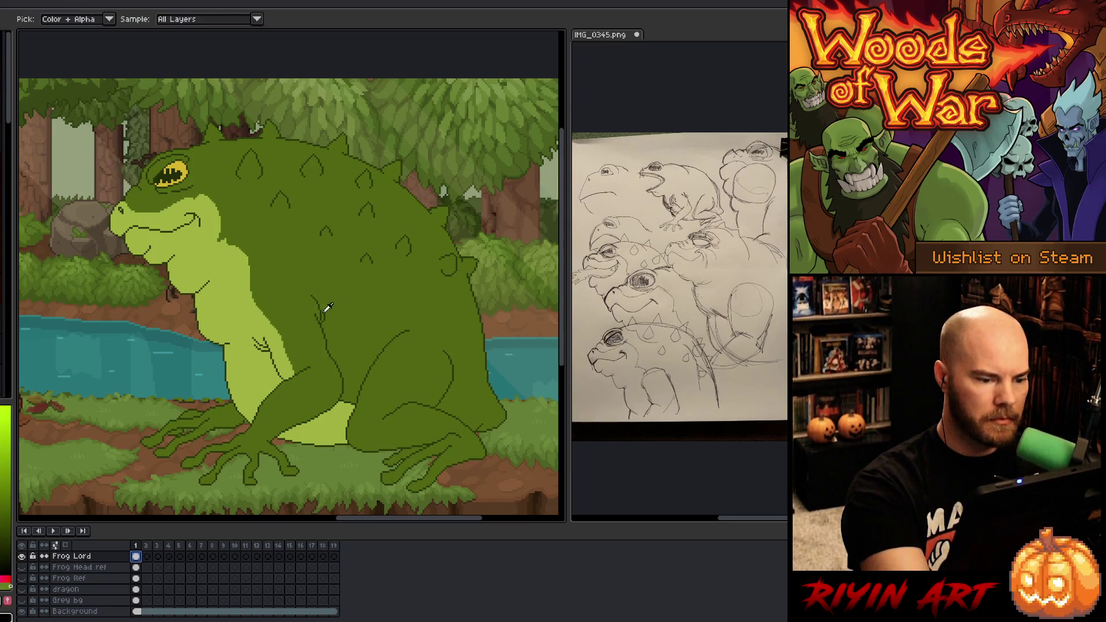
left_click(324, 309)
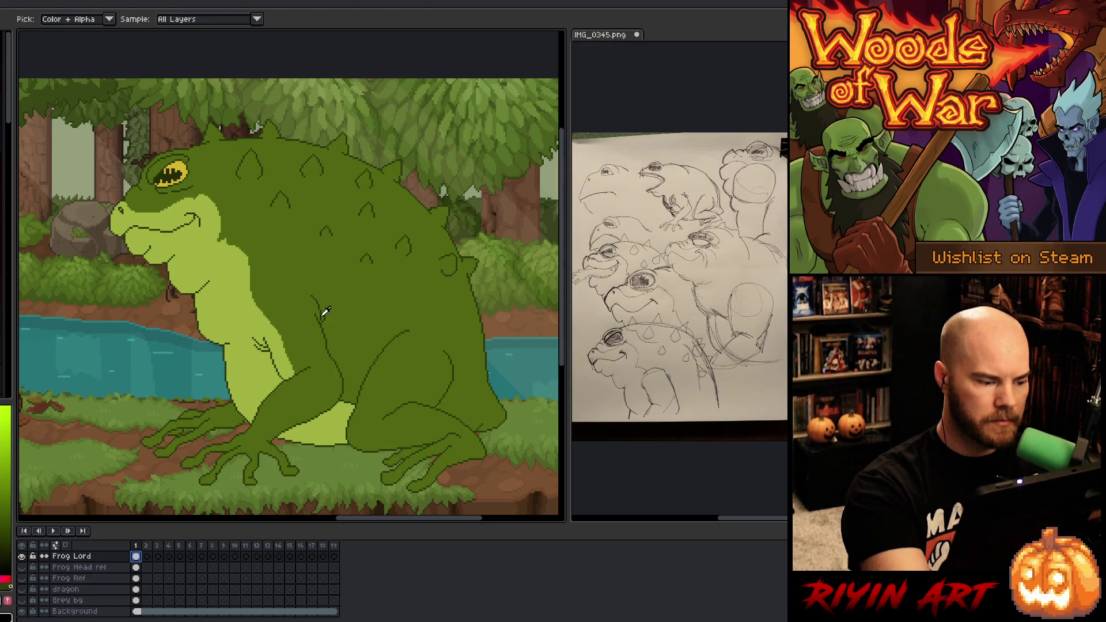
key("b")
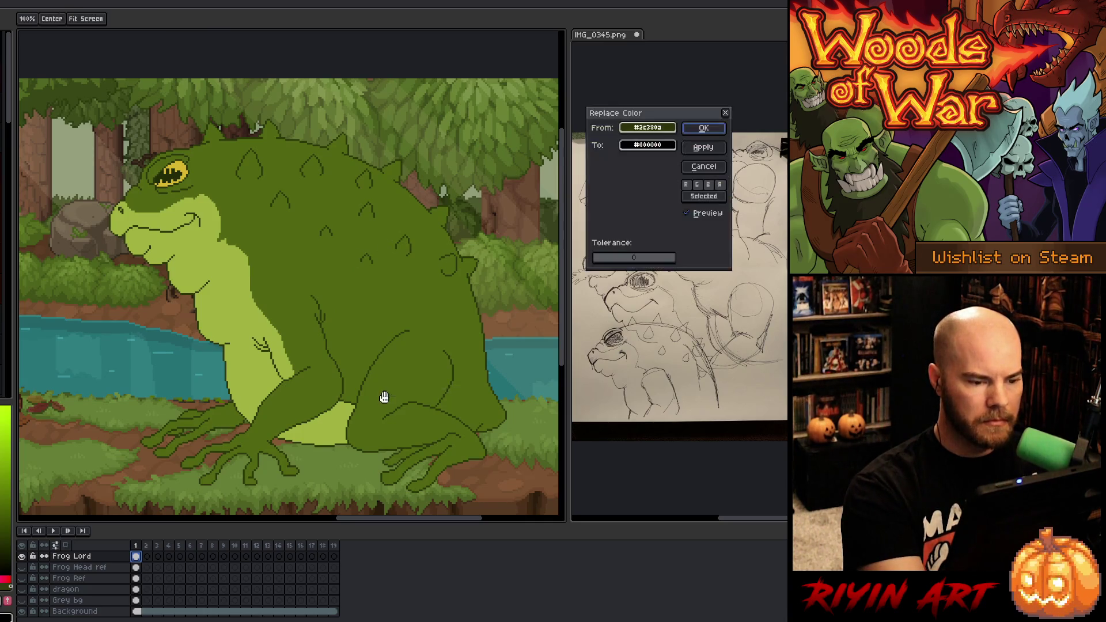
Step: Replace the outline green with a slightly adjusted-lightness green, then save the artwork
key("shift+r")
left_click(647, 145)
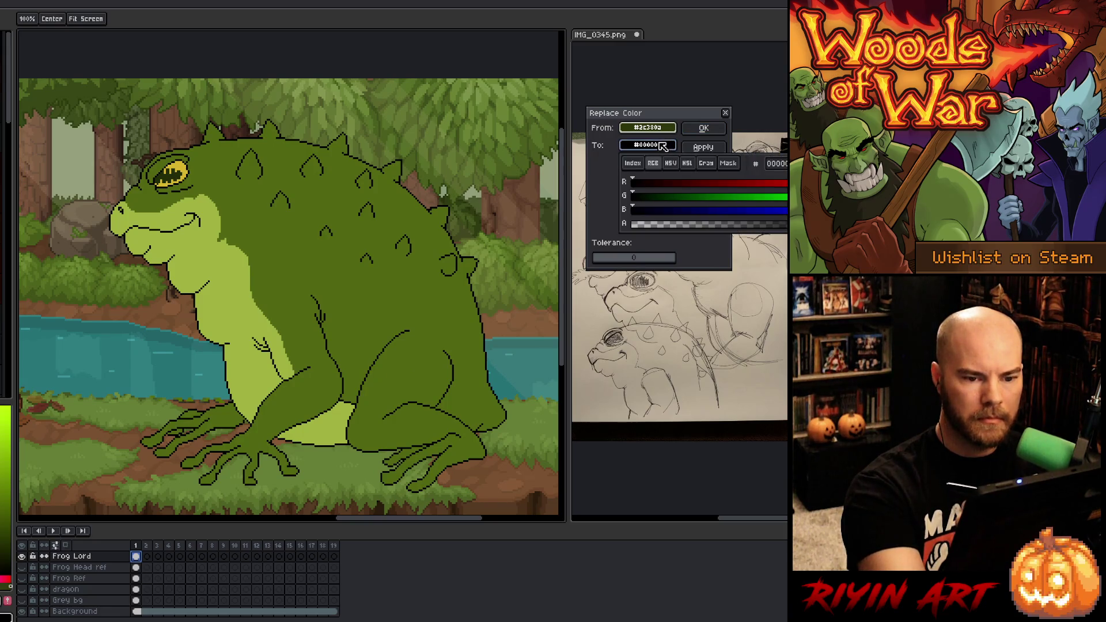
left_click(470, 246)
left_click(470, 246)
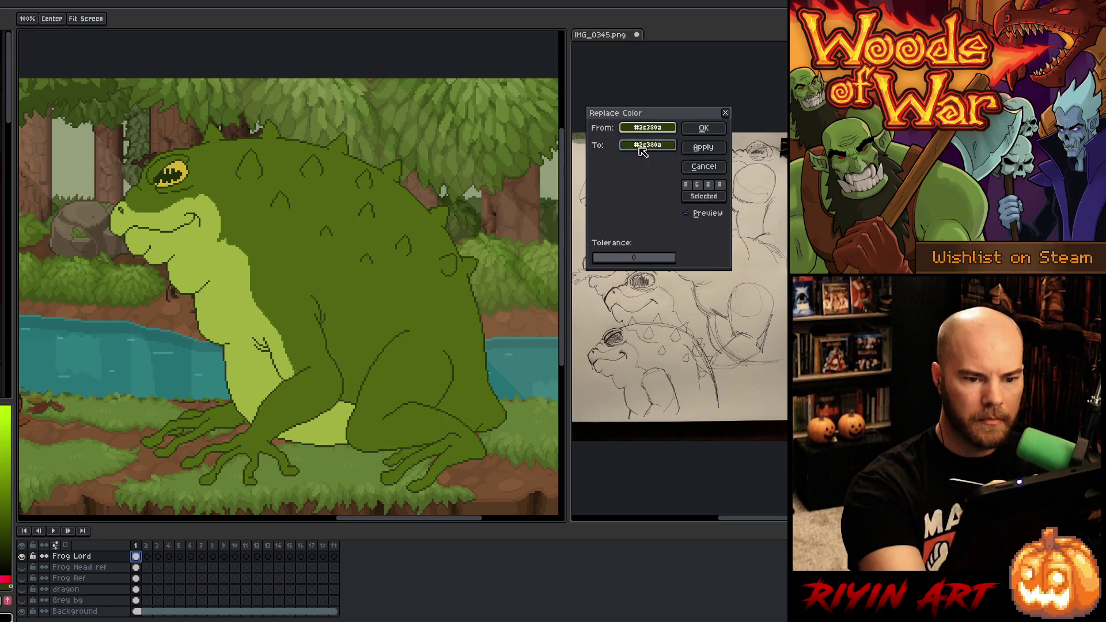
left_click(647, 145)
left_click(687, 163)
left_click(647, 212)
left_click_drag(646, 212, 652, 212)
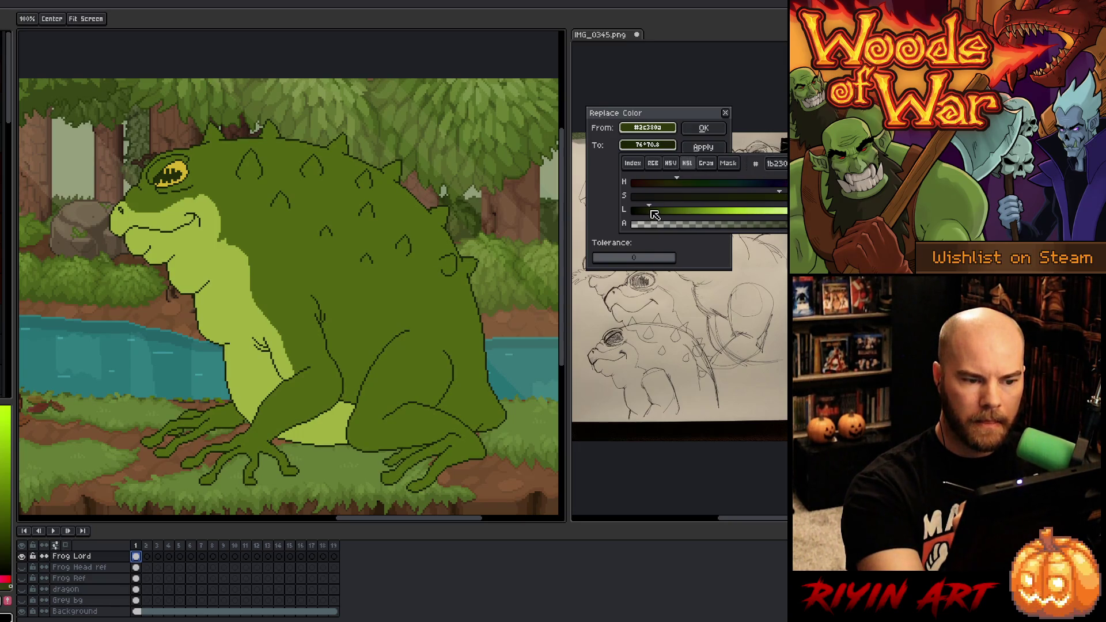
left_click(703, 127)
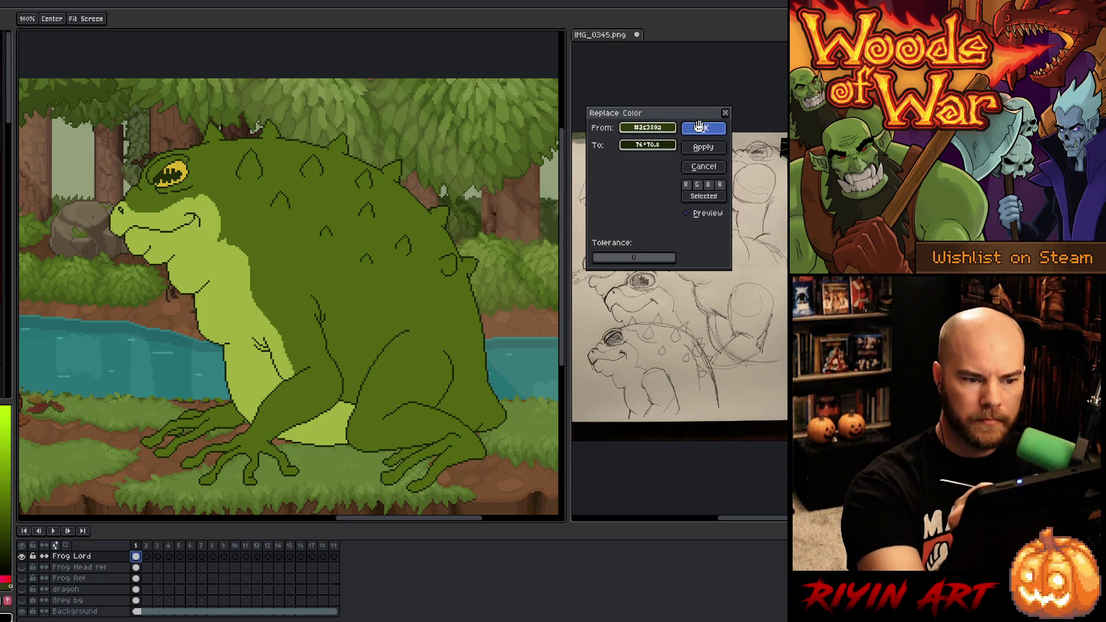
left_click(704, 128)
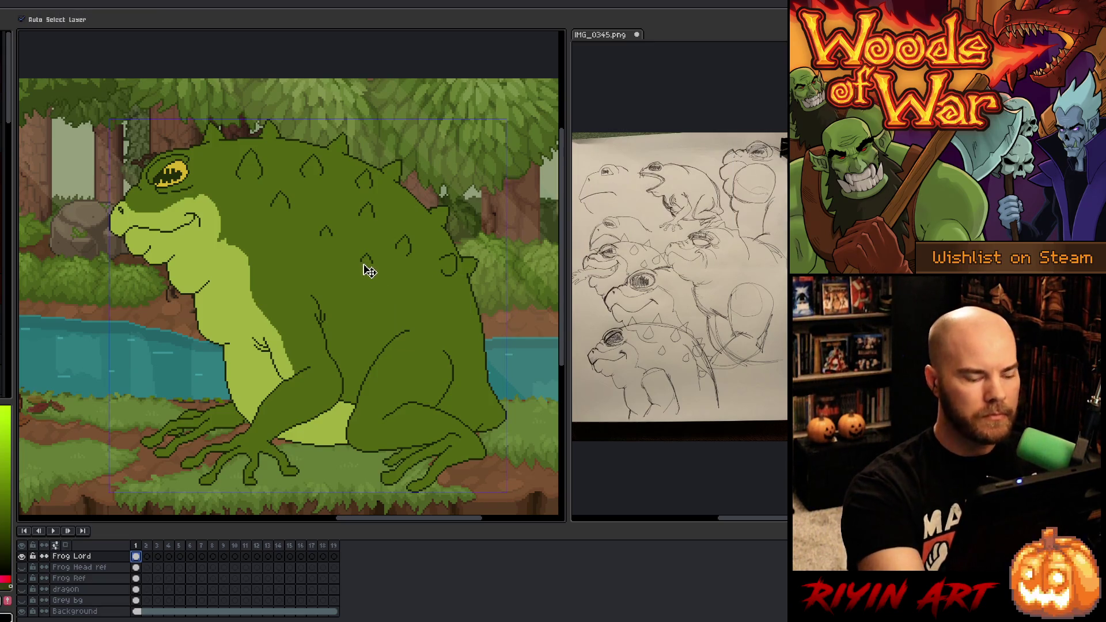
key("ctrl+s")
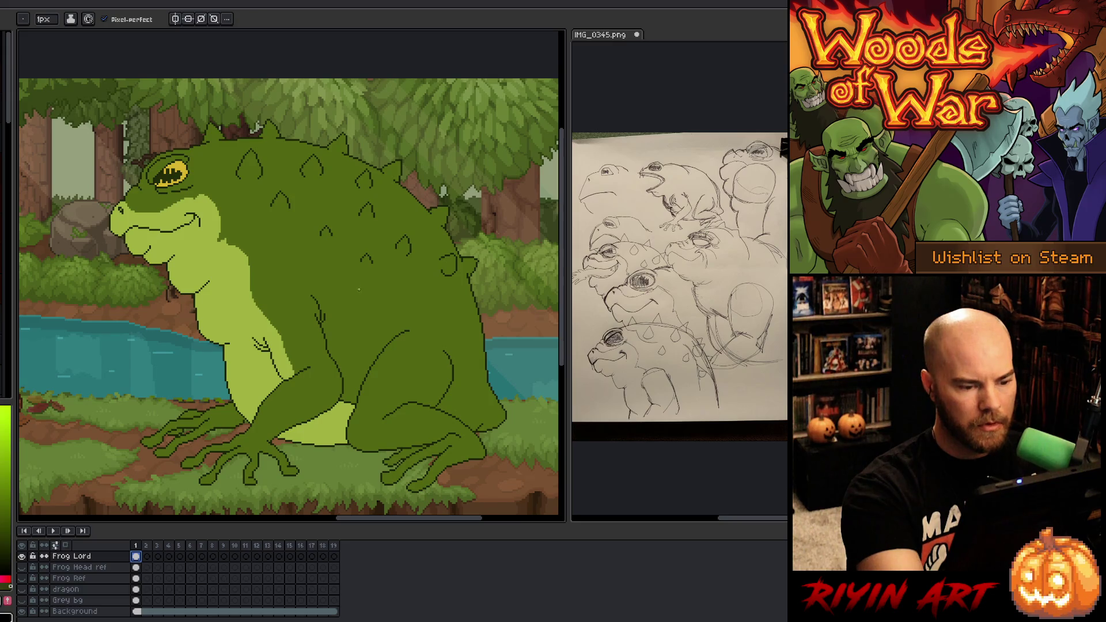
key("m")
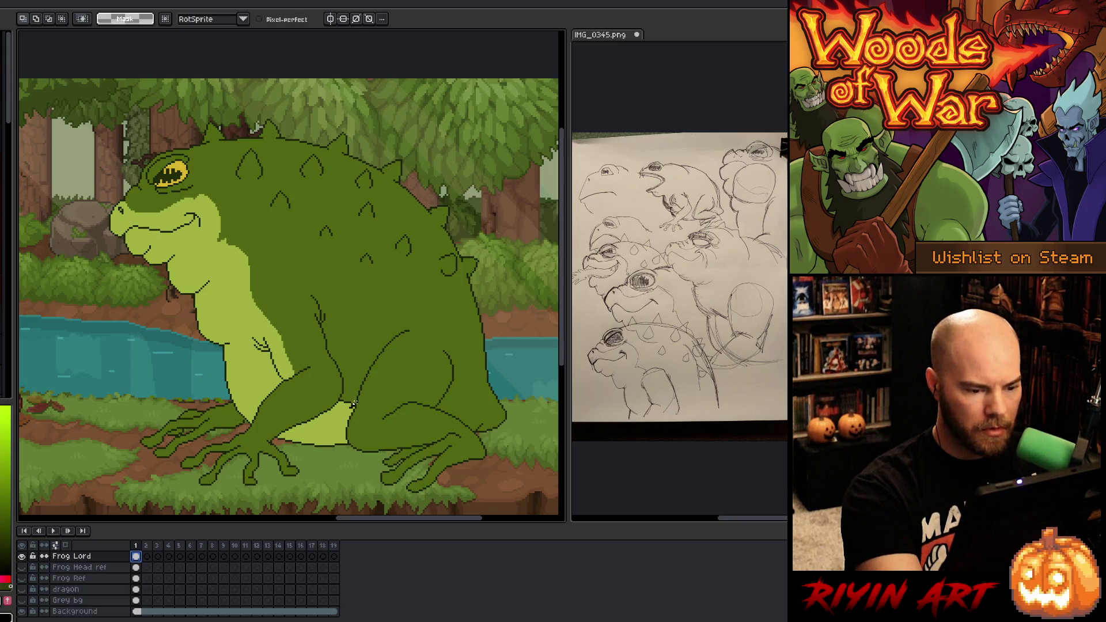
Step: Turn the dark outline pixels in the hip selection into body green via Replace Color
left_click(346, 401)
key("shift+r")
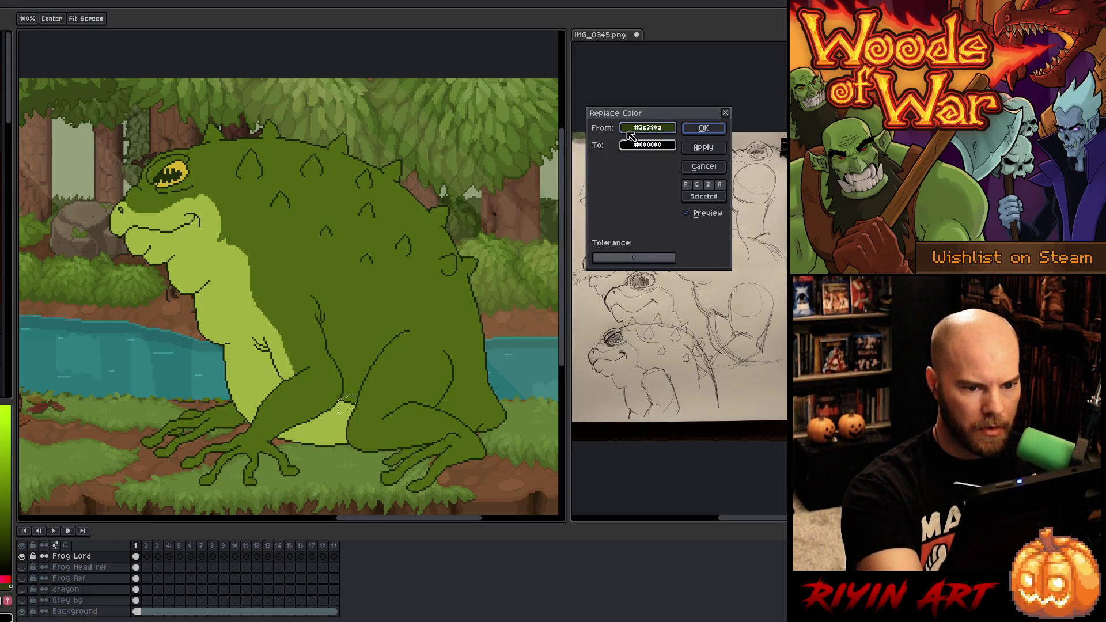
left_click(537, 219)
right_click(538, 218)
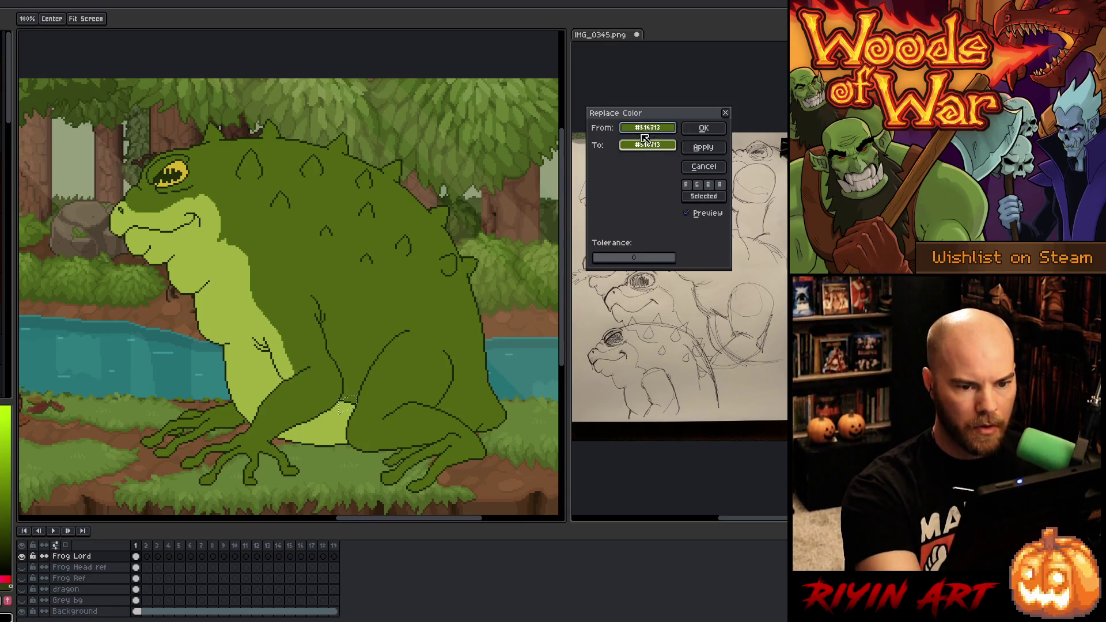
left_click(354, 395)
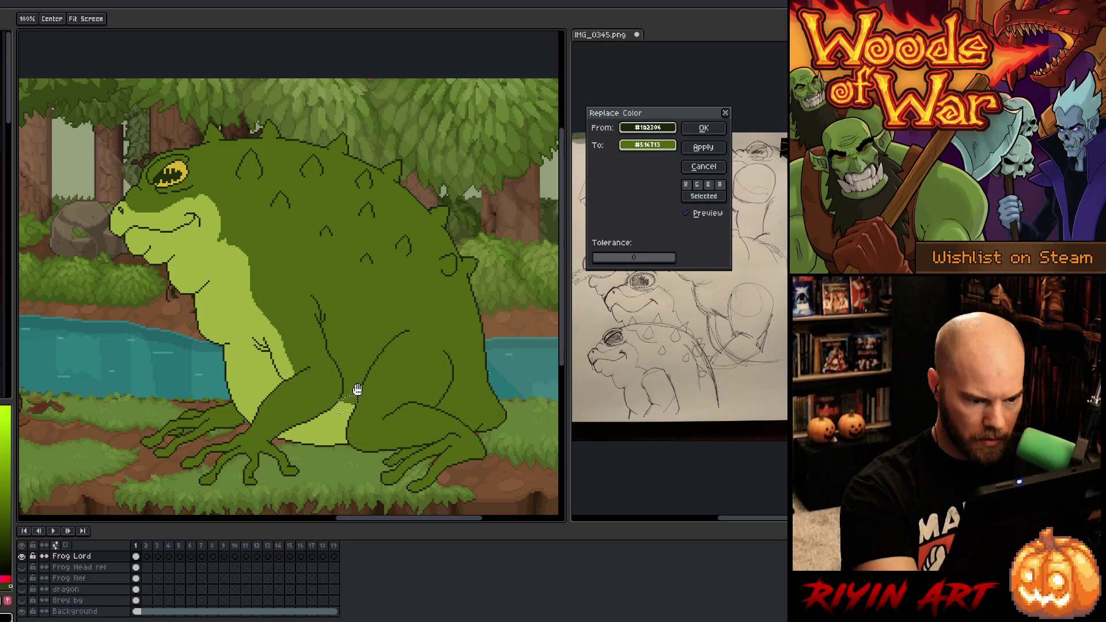
left_click(703, 127)
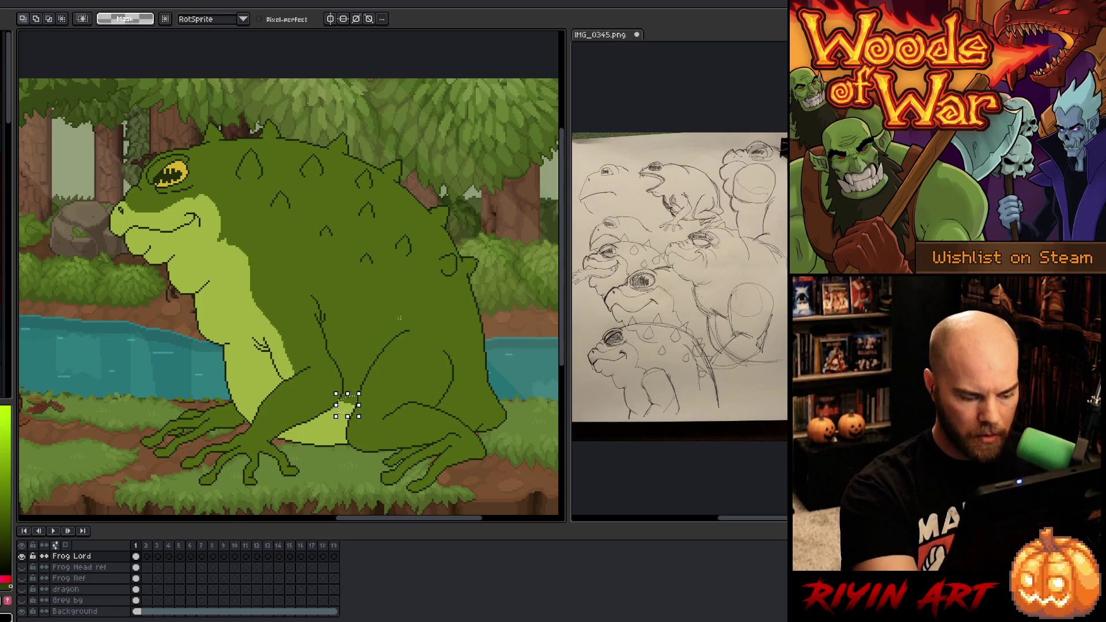
Step: Add one dark outline pixel at the hip and save the artwork
scroll(350, 399, "up", 5)
left_click(321, 367, "alt")
key("b")
left_click(461, 355)
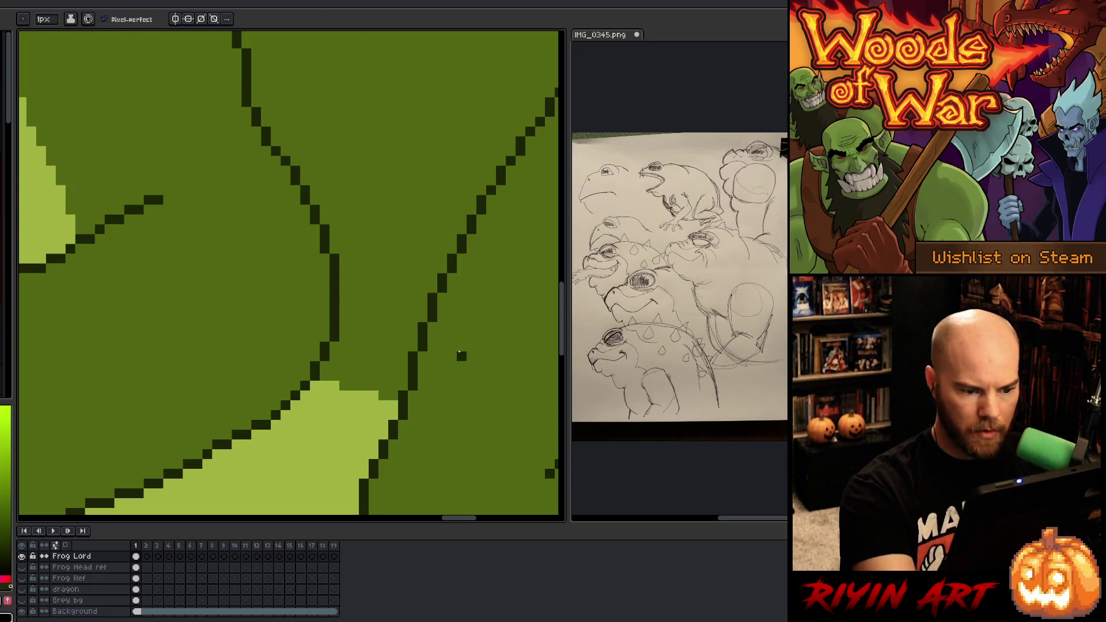
scroll(459, 353, "down", 5)
left_click_drag(422, 377, 372, 395)
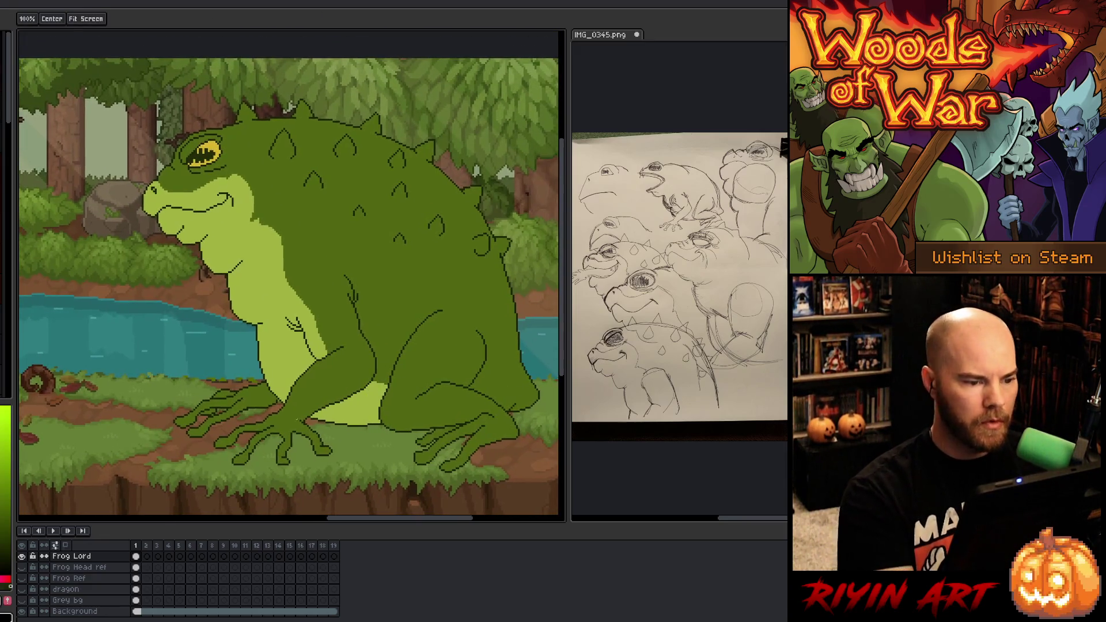
key("ctrl+s")
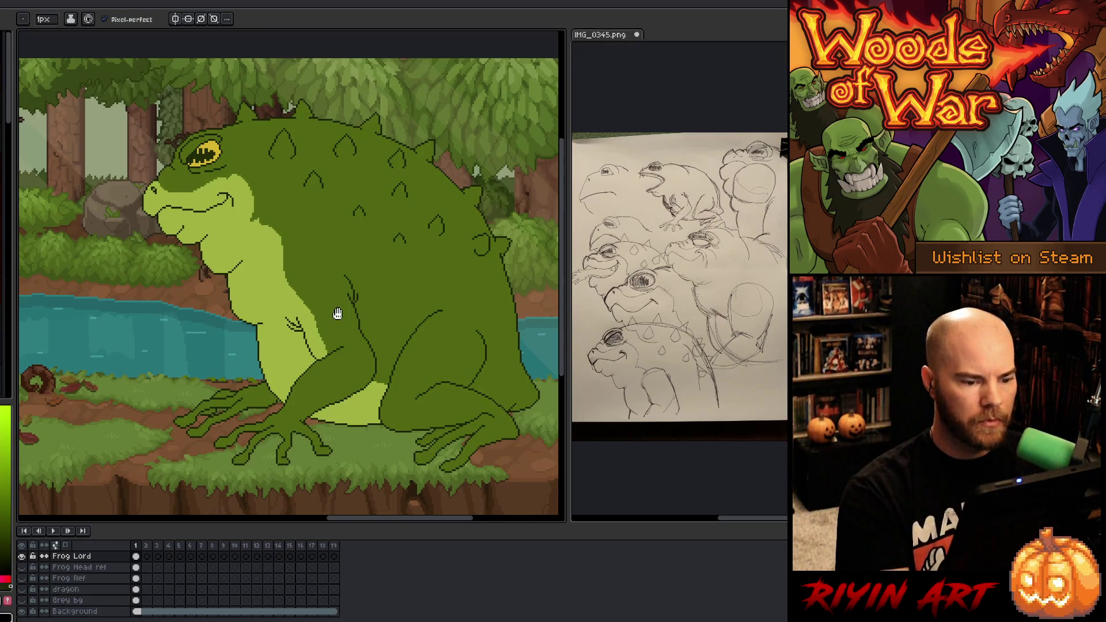
left_click_drag(328, 313, 296, 333)
key("b")
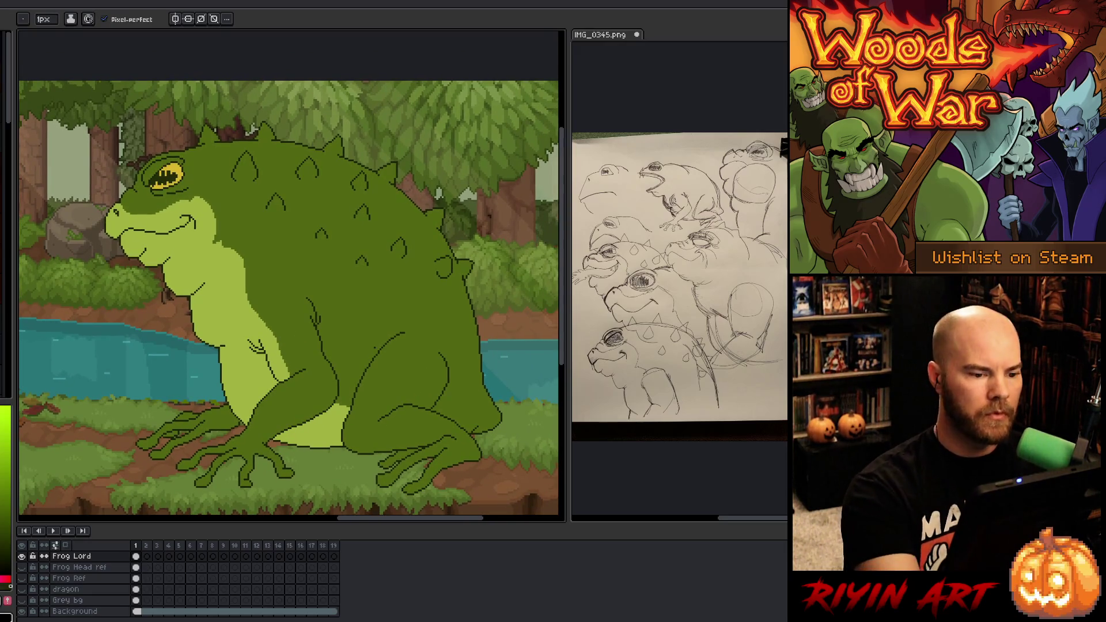
left_click_drag(391, 388, 400, 398)
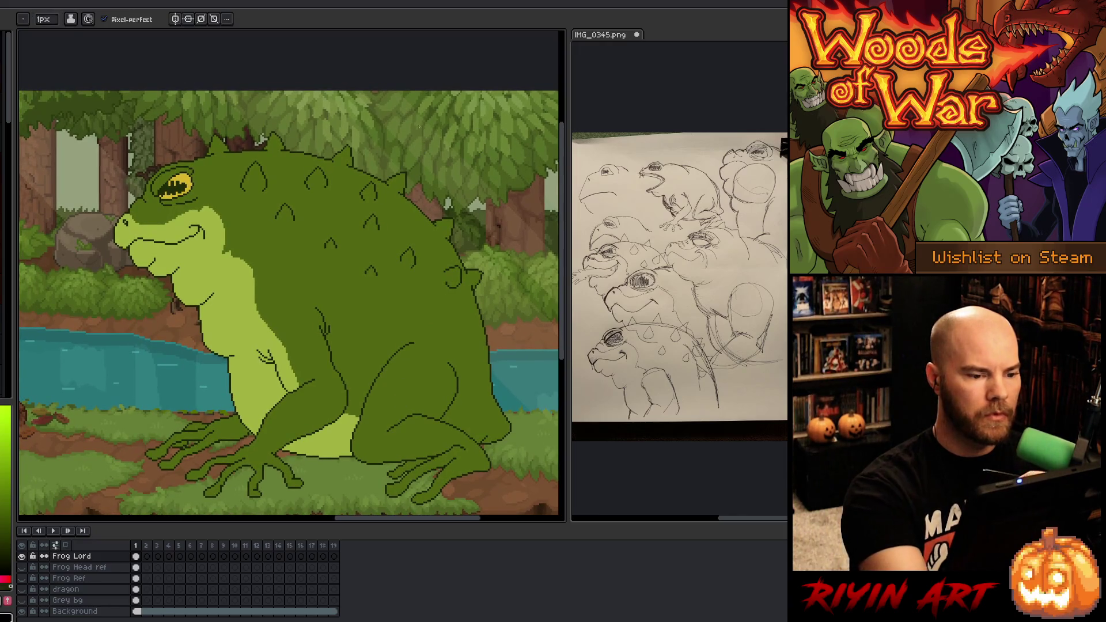
mouse_move(384, 264)
left_mouse_down()
mouse_move(374, 243)
mouse_move(375, 265)
left_mouse_up()
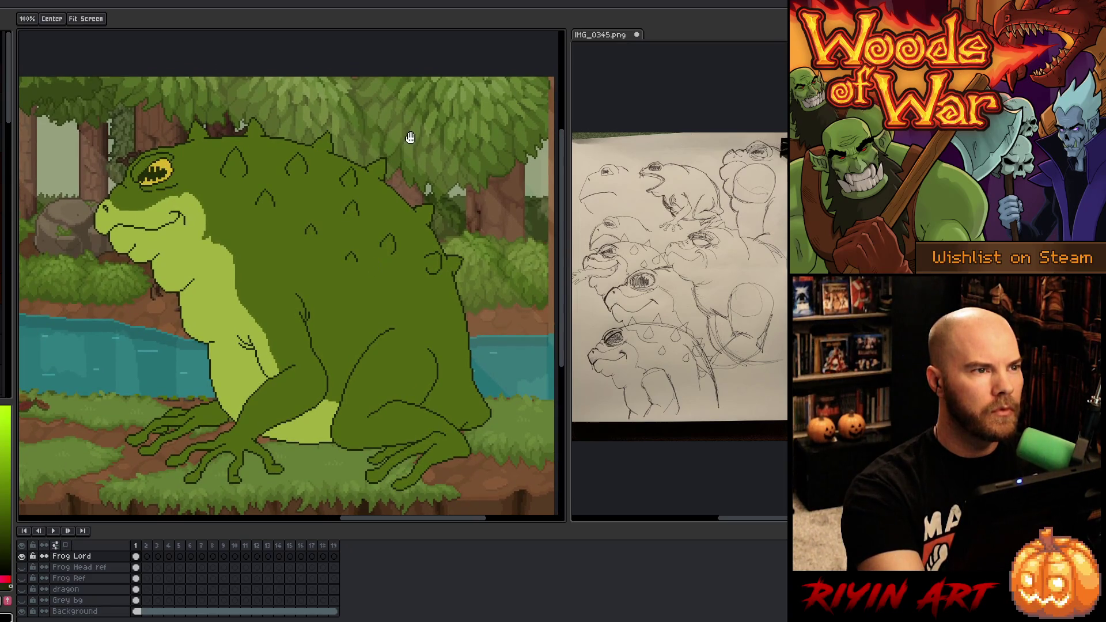
Step: Add a new layer above Frog Head ref and name it SH
key("b")
left_click(79, 567)
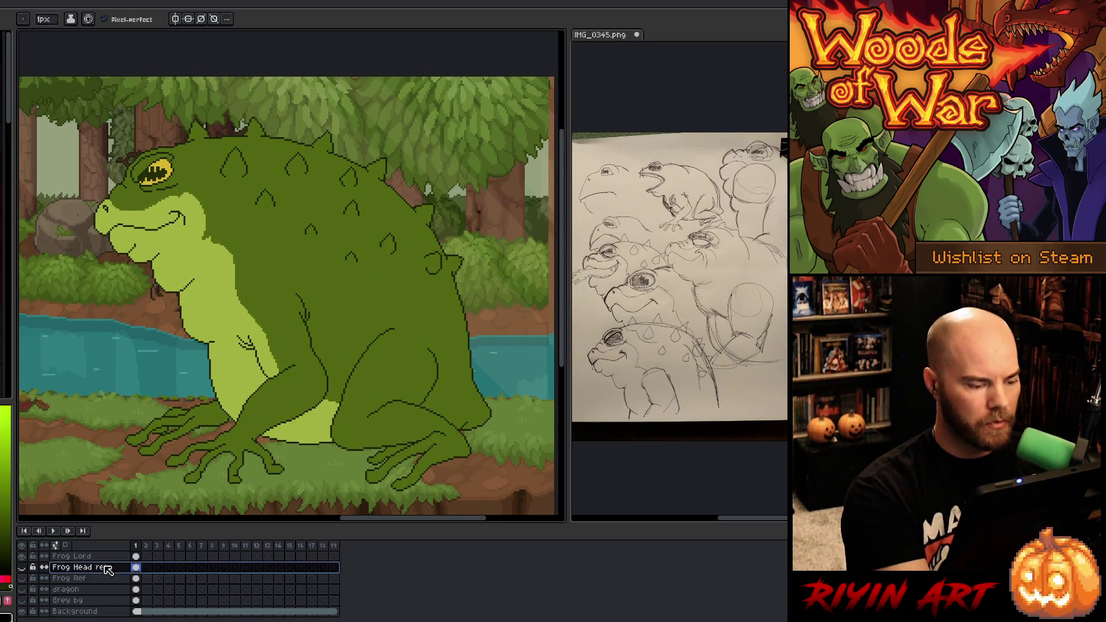
key("shift+n")
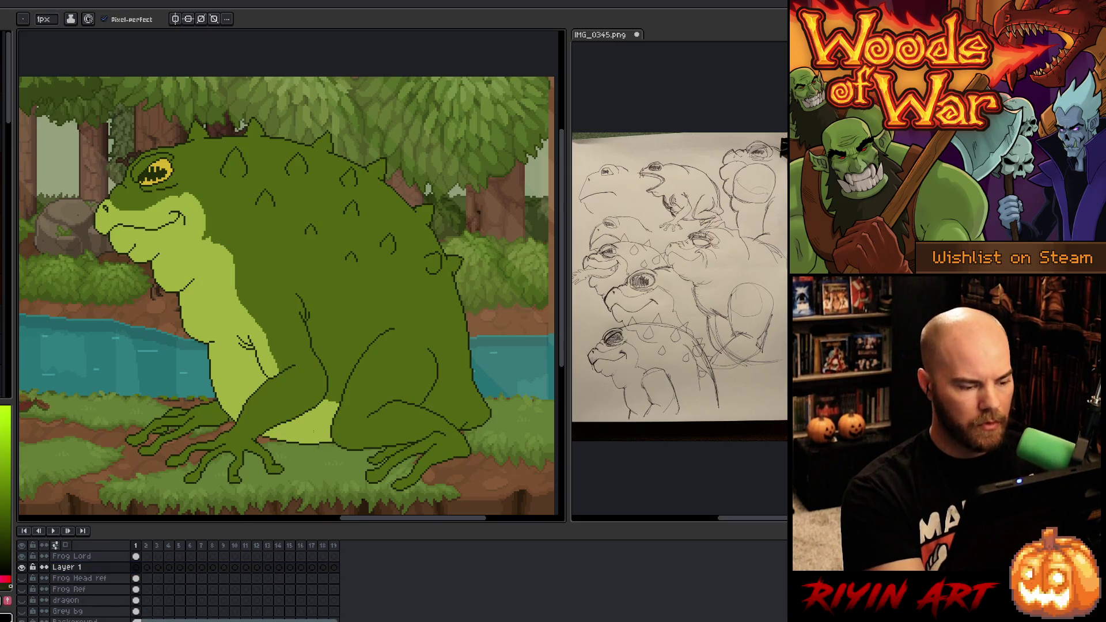
double_click(65, 567)
type("SH")
key("Return")
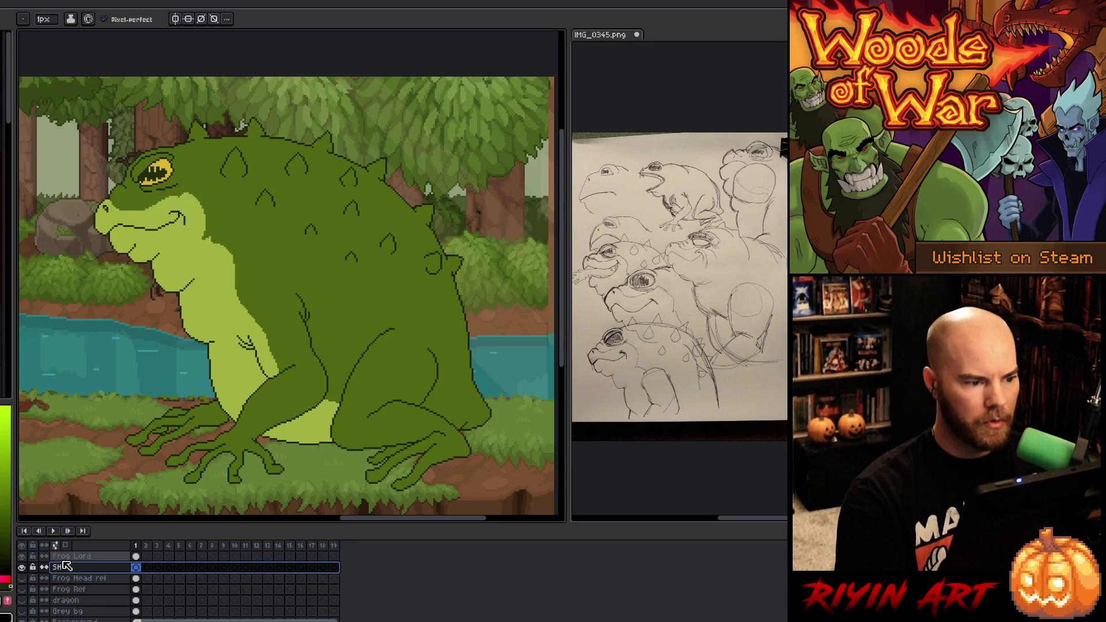
Step: Lasso a shadow shape under the frog's legs and feet, fill it black, and deselect
key("m")
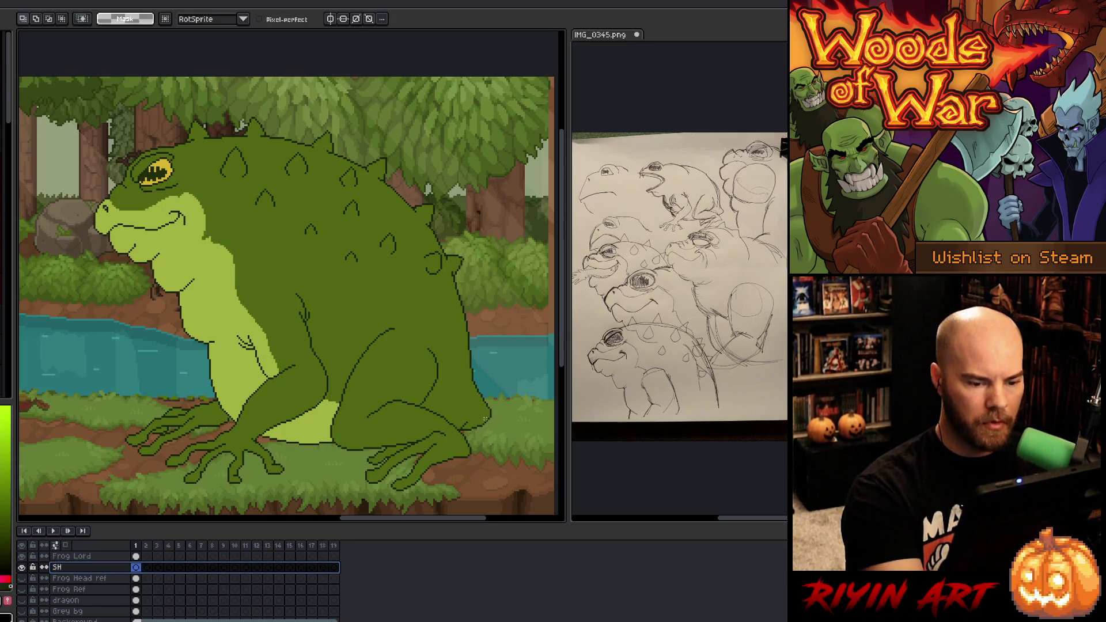
left_click_drag(487, 421, 471, 435)
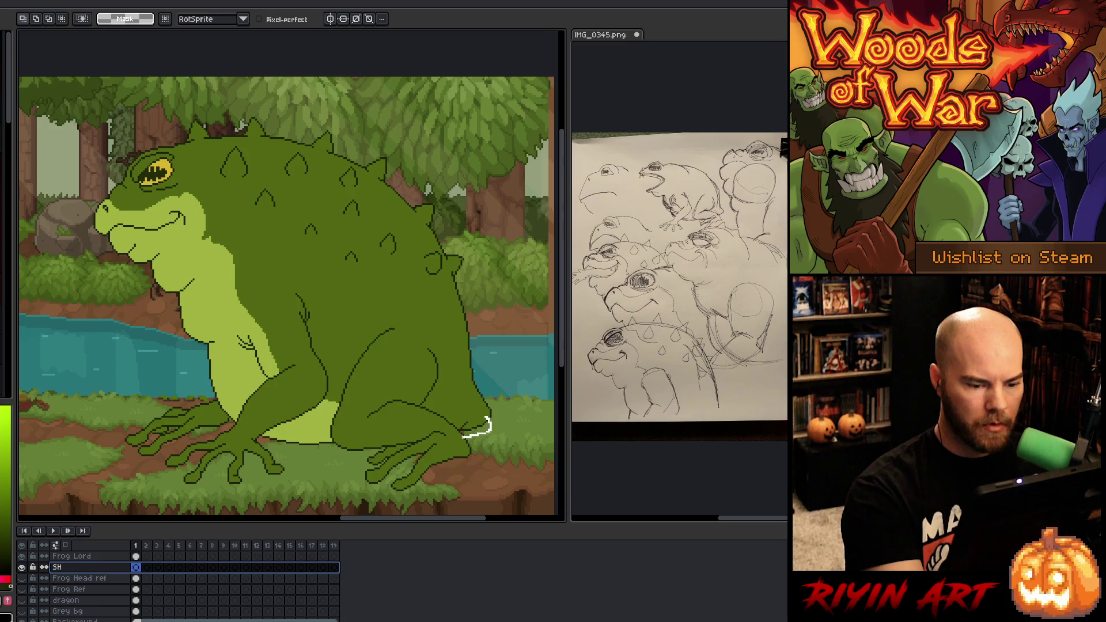
left_click_drag(458, 458, 411, 472)
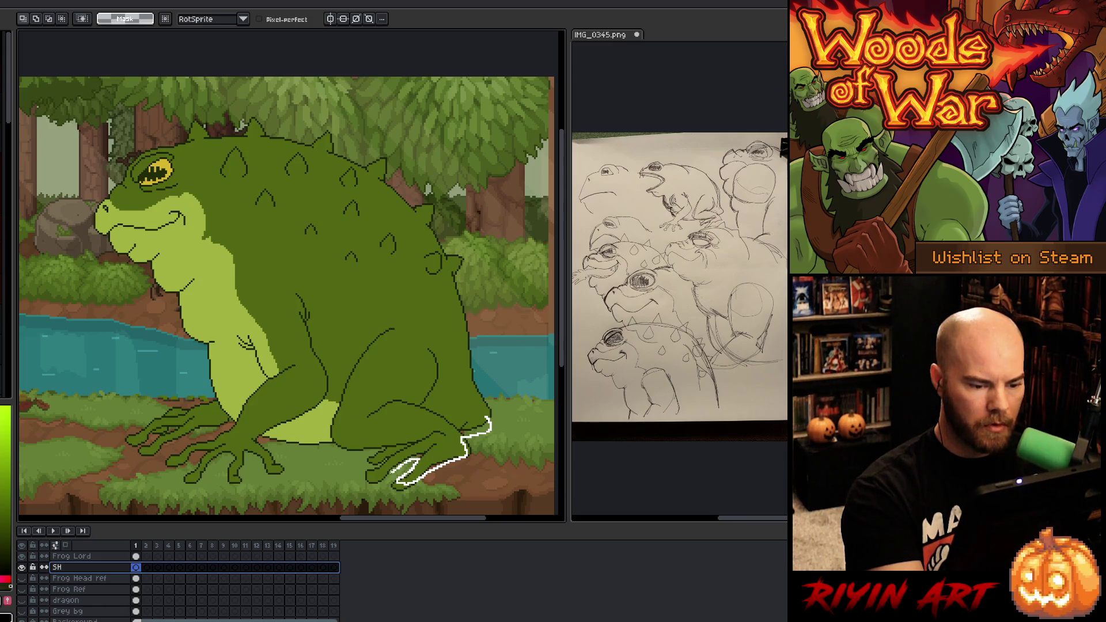
mouse_move(374, 466)
left_mouse_down()
mouse_move(383, 455)
mouse_move(296, 451)
mouse_move(233, 473)
mouse_move(211, 464)
left_mouse_up()
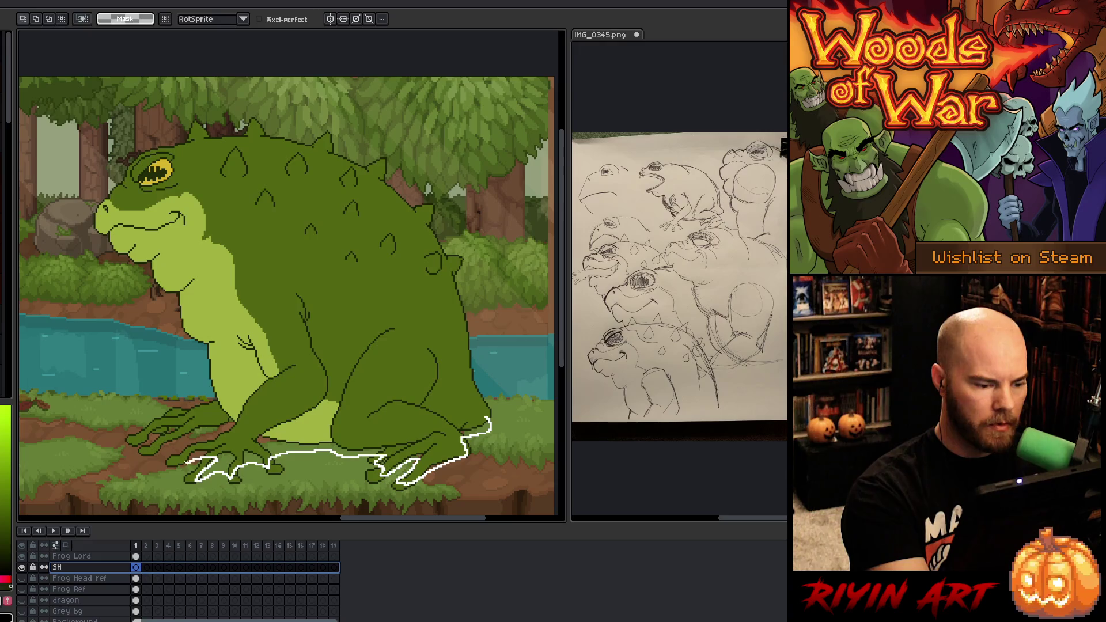
left_click_drag(186, 460, 235, 435)
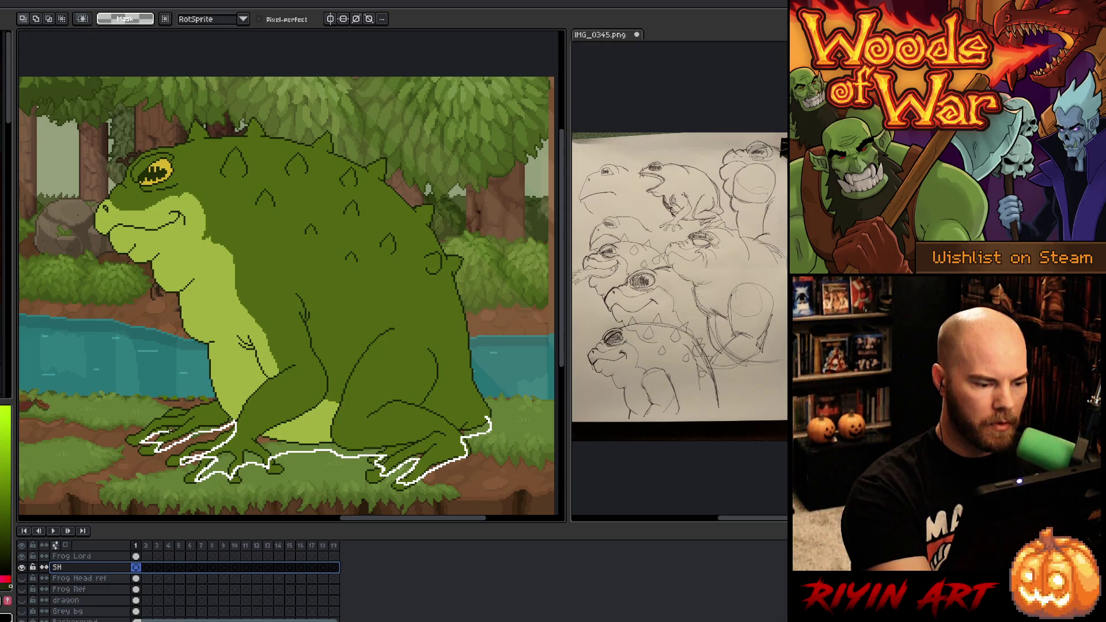
mouse_move(193, 428)
left_mouse_down()
mouse_move(222, 410)
mouse_move(303, 397)
mouse_move(443, 391)
mouse_move(487, 411)
left_mouse_up()
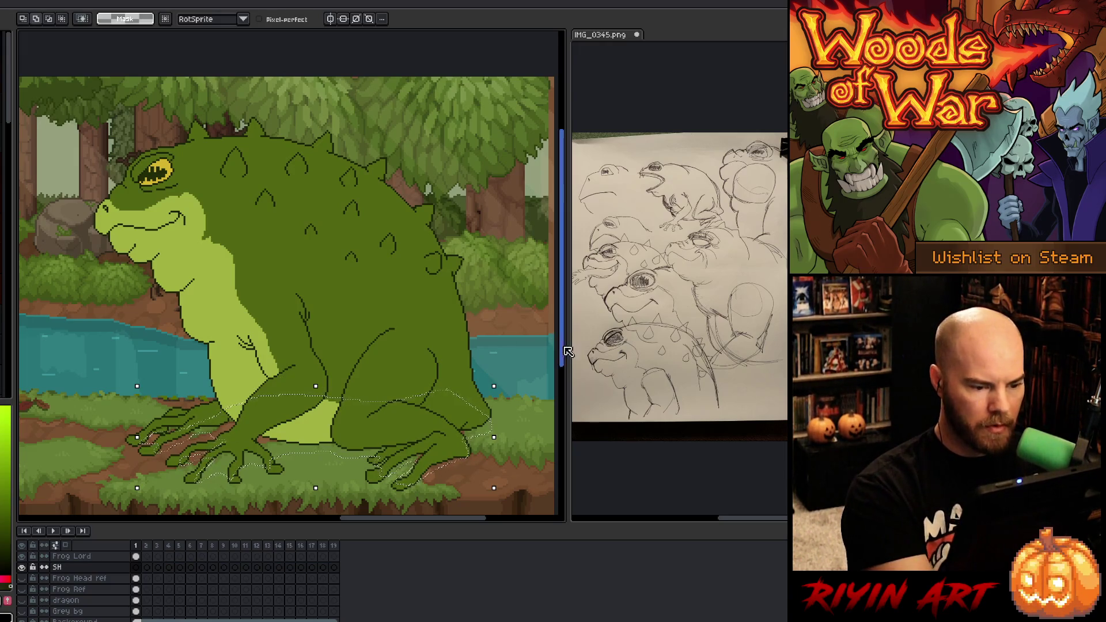
key("f")
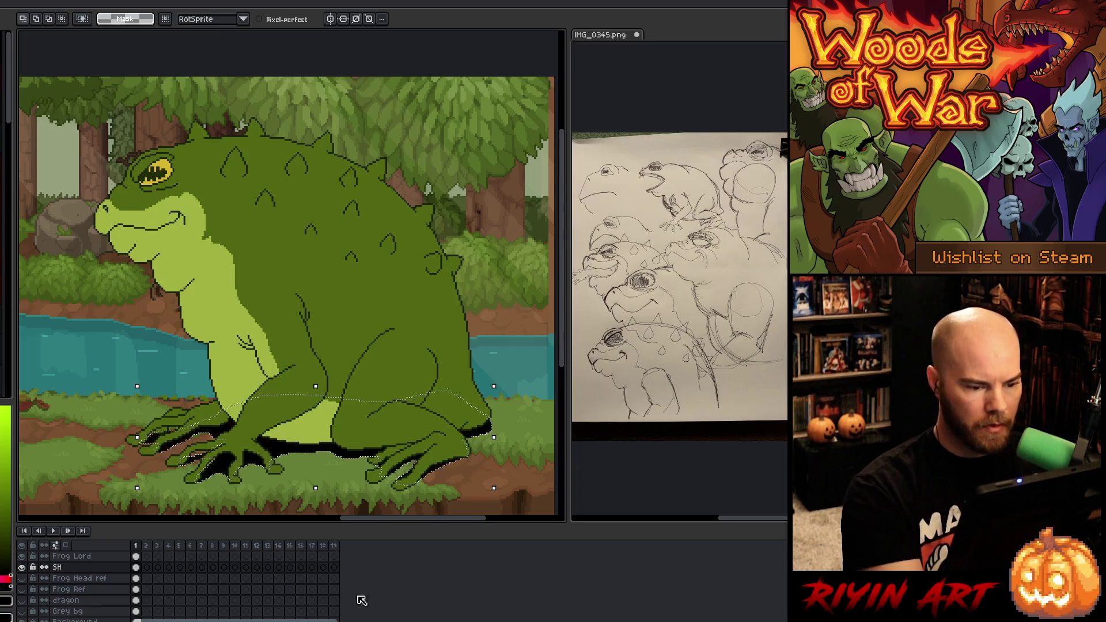
key("ctrl+d")
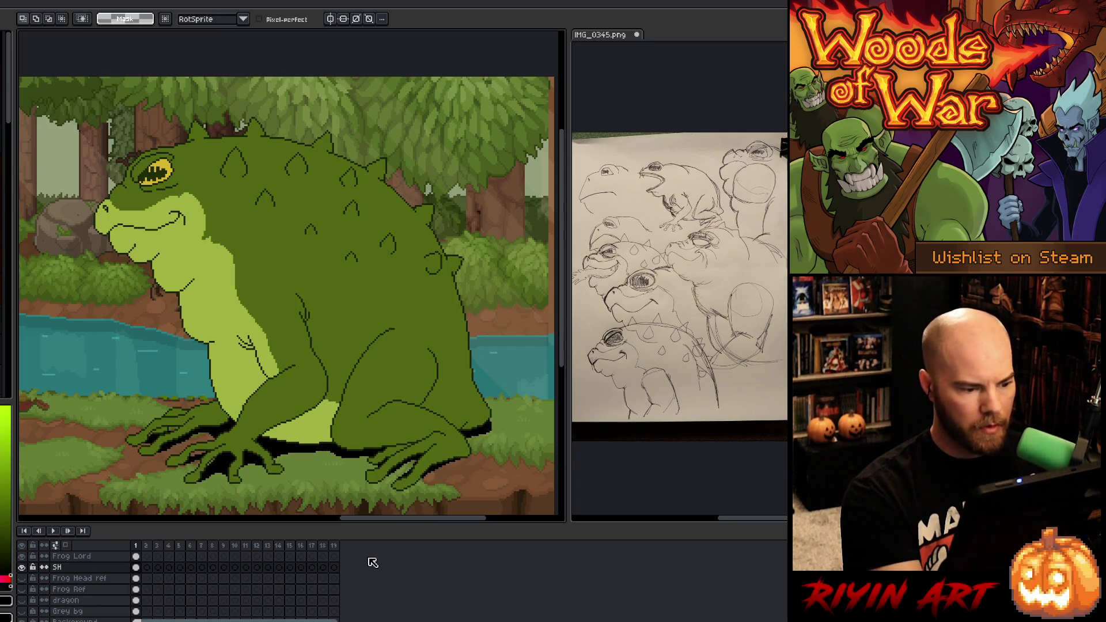
mouse_move(160, 452)
left_mouse_down()
mouse_move(208, 440)
mouse_move(156, 422)
left_mouse_up()
key("ctrl+d")
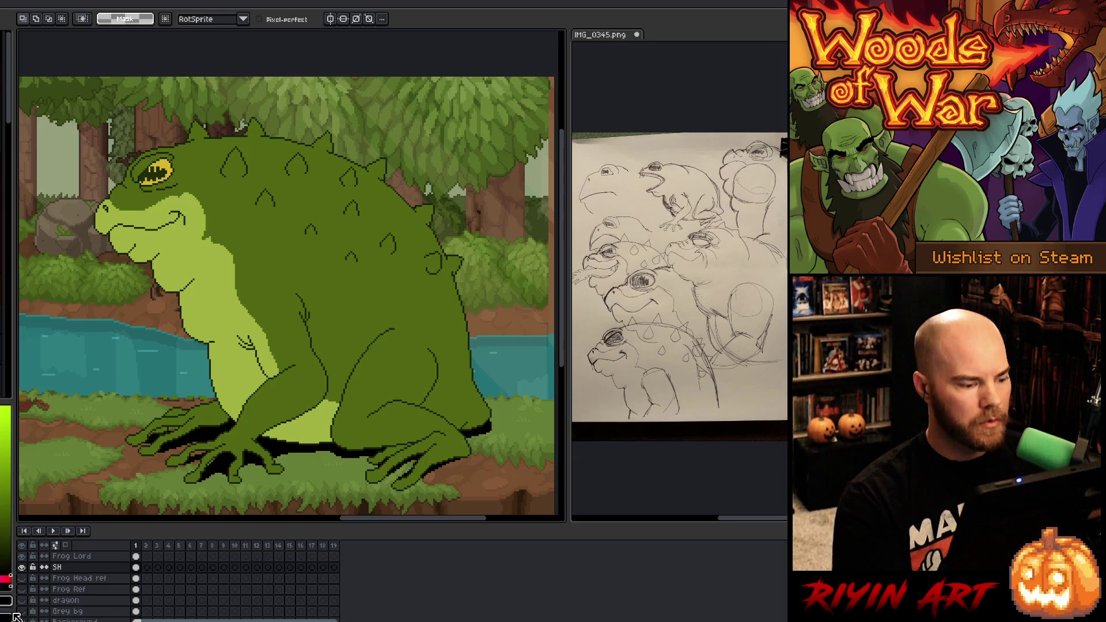
Step: Set the SH layer's opacity to 25%, reselect Frog Lord, and save the artwork
double_click(70, 569)
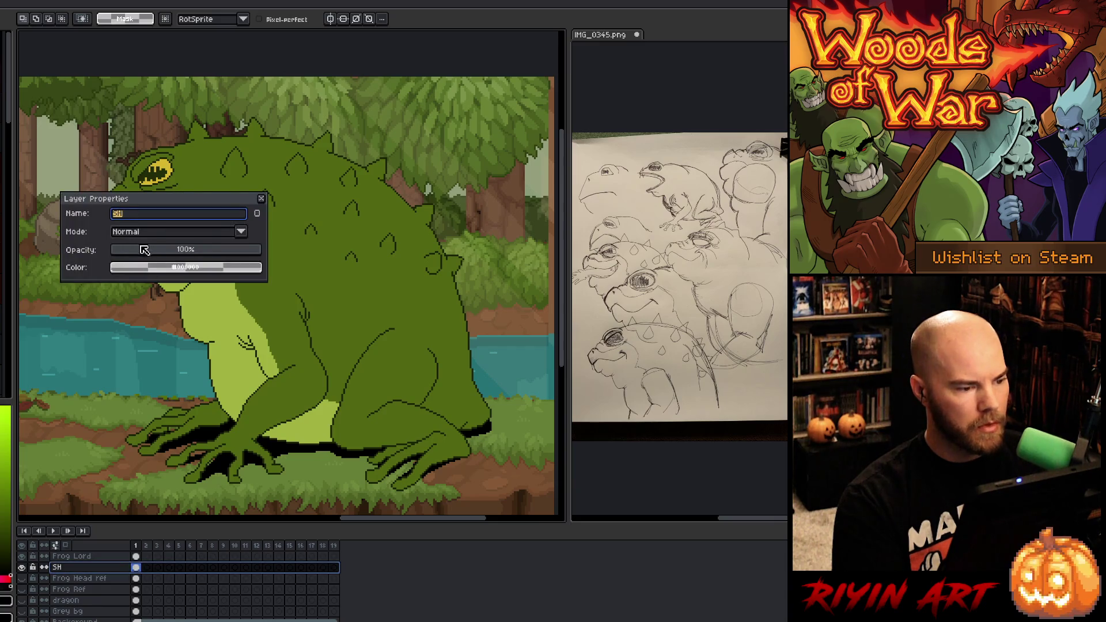
left_click(164, 254)
mouse_move(167, 257)
left_mouse_down()
mouse_move(179, 256)
mouse_move(156, 259)
left_mouse_up()
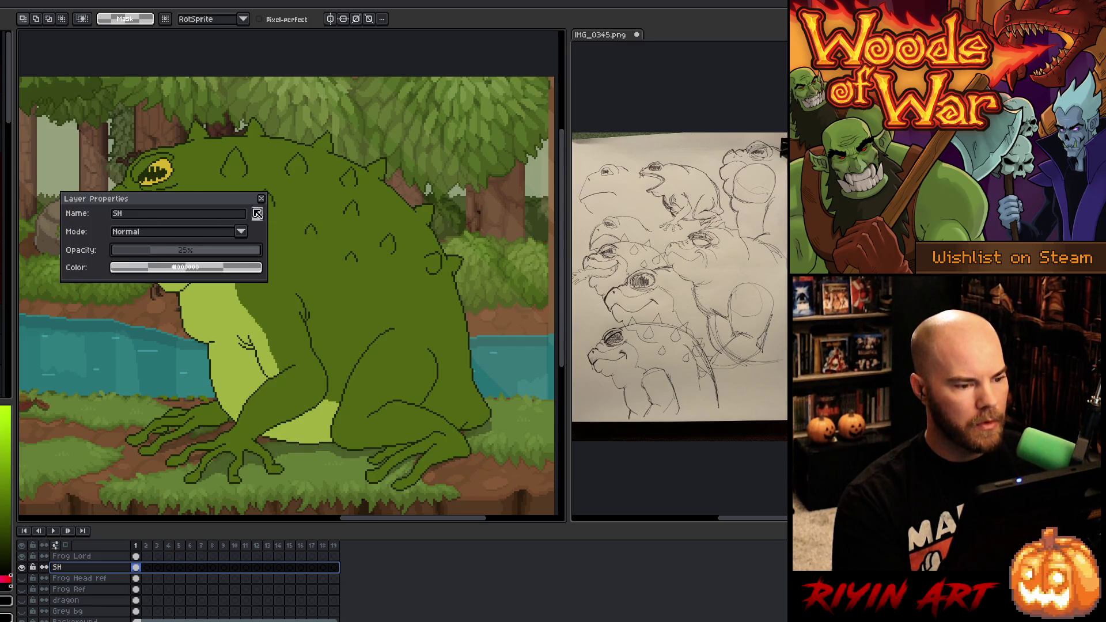
left_click(261, 198)
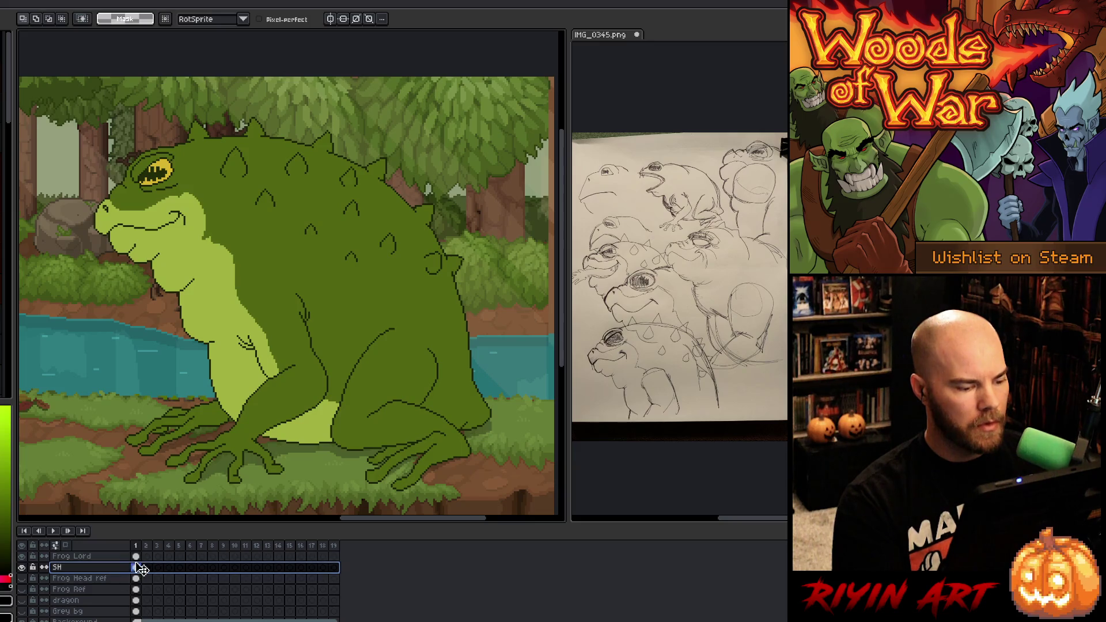
left_click(124, 556)
key("ctrl+s")
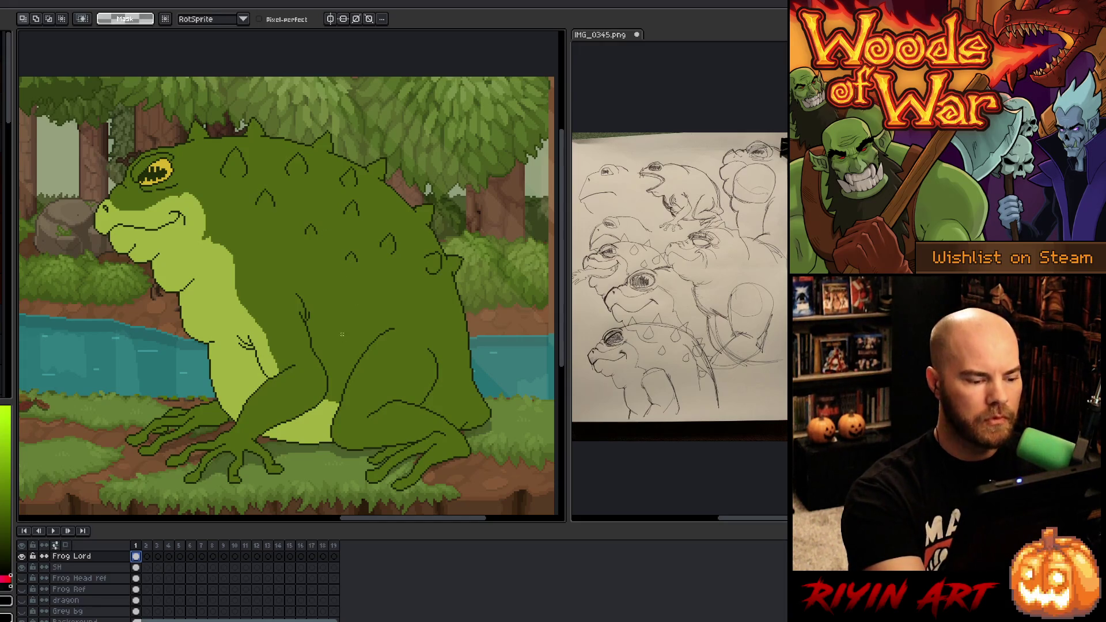
Step: Select the dark body green by colour range, then return from the Eyedropper to the Pencil
key("ctrl+shift+c")
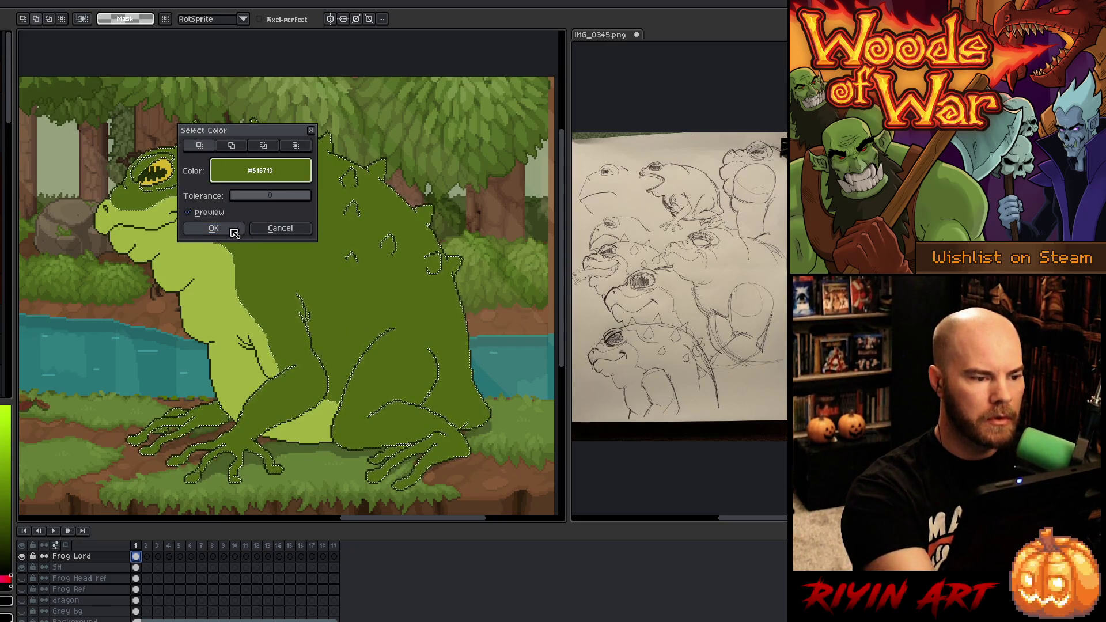
left_click(233, 234)
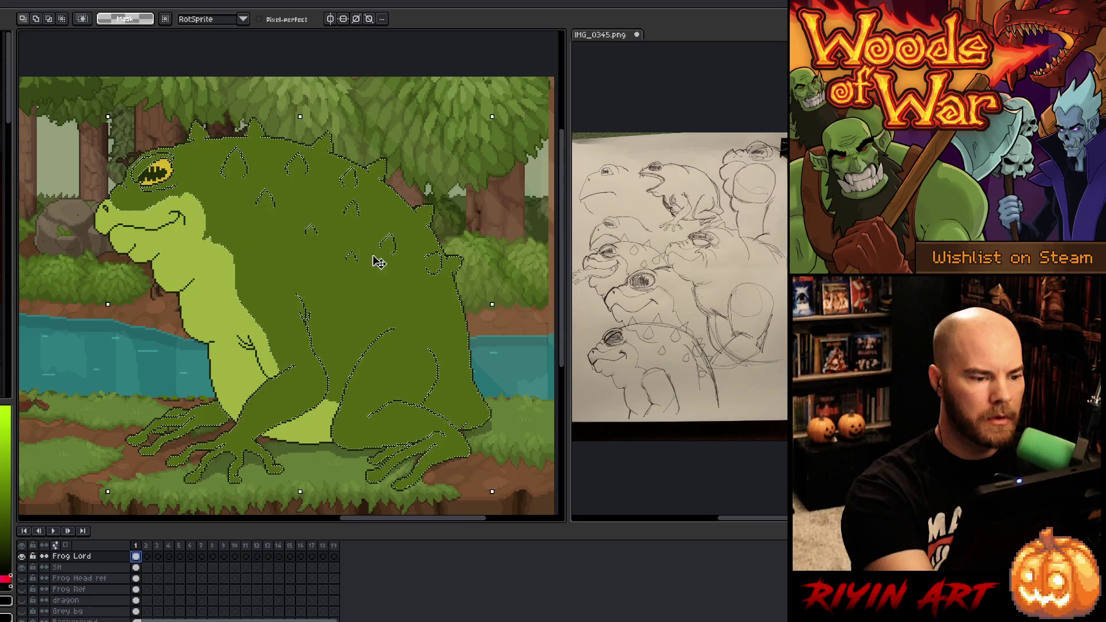
key("i")
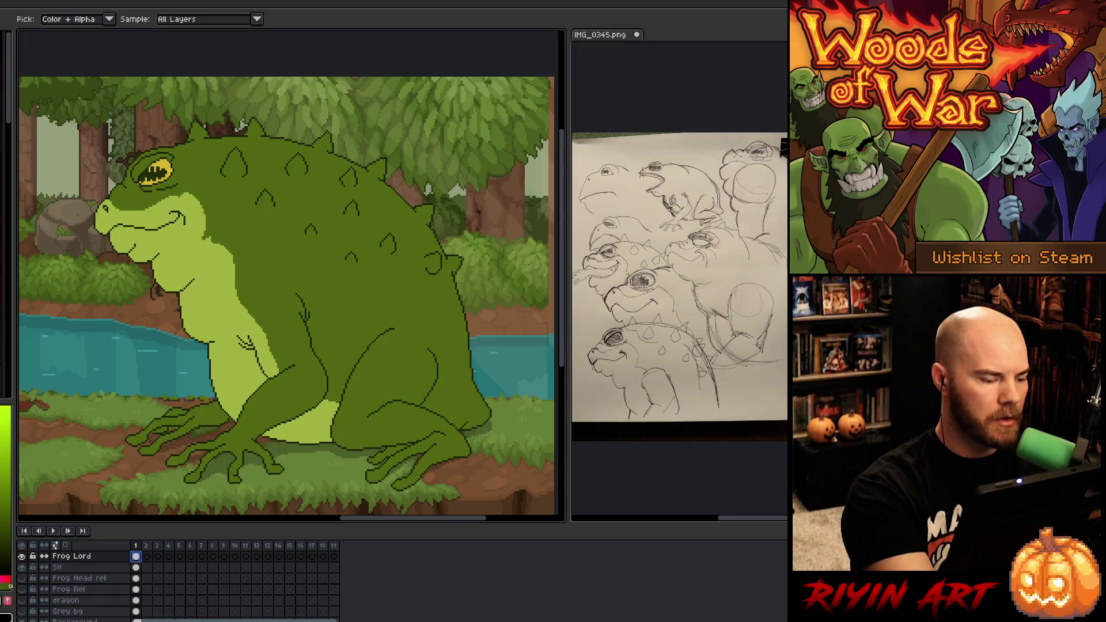
key("b")
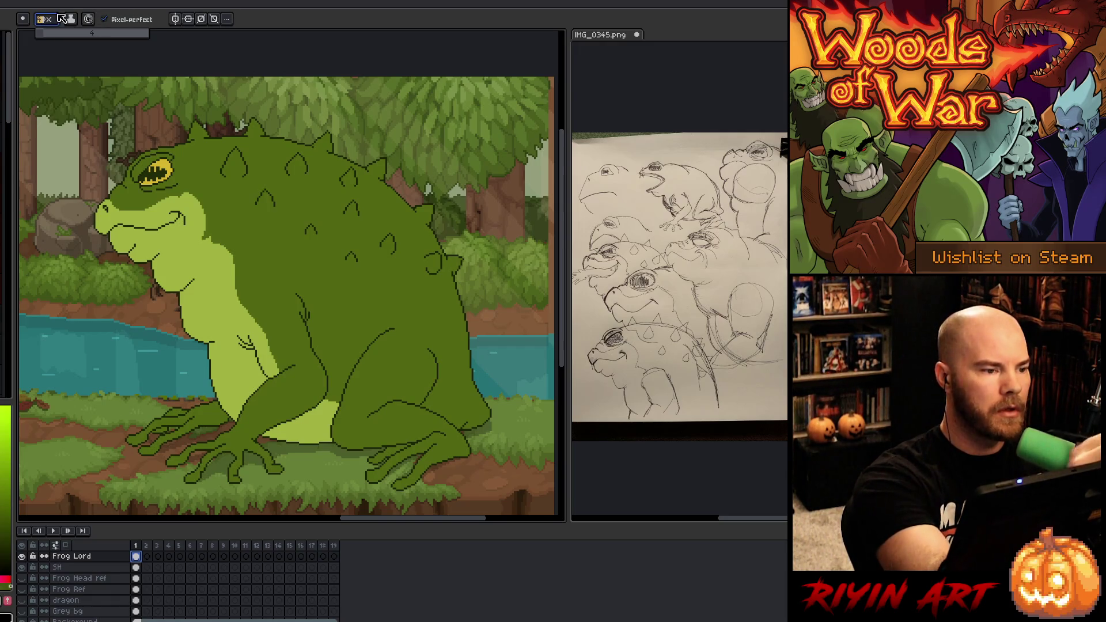
Step: Outline and shade the rear leg, foot toes and thigh edge with darker sampled greens
left_click_drag(433, 354, 412, 405)
left_click_drag(426, 365, 430, 374)
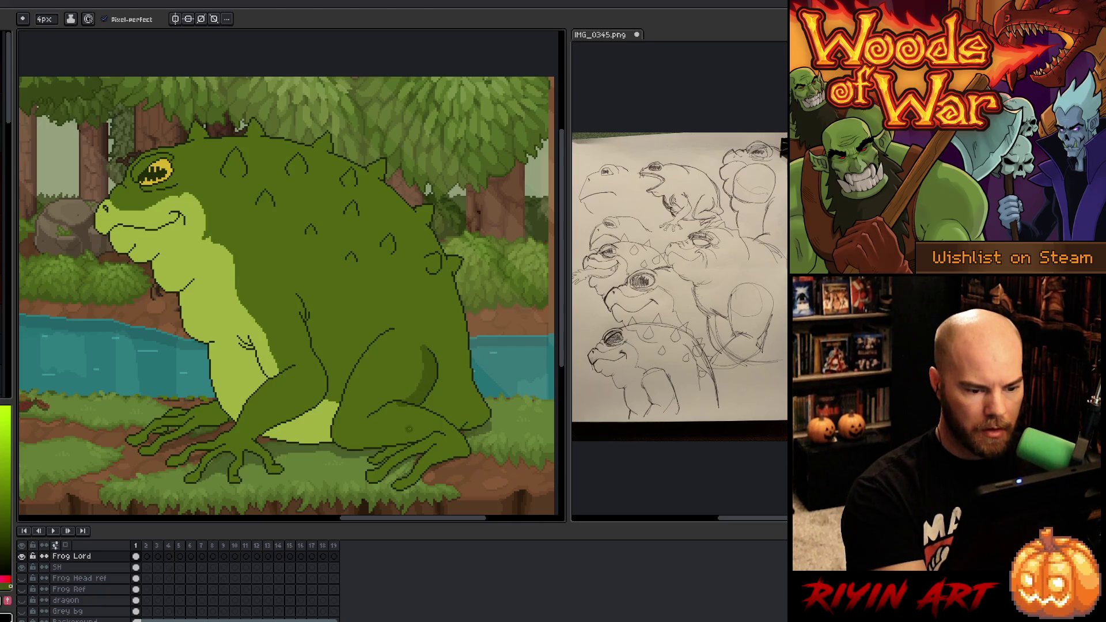
left_click(398, 417, "alt")
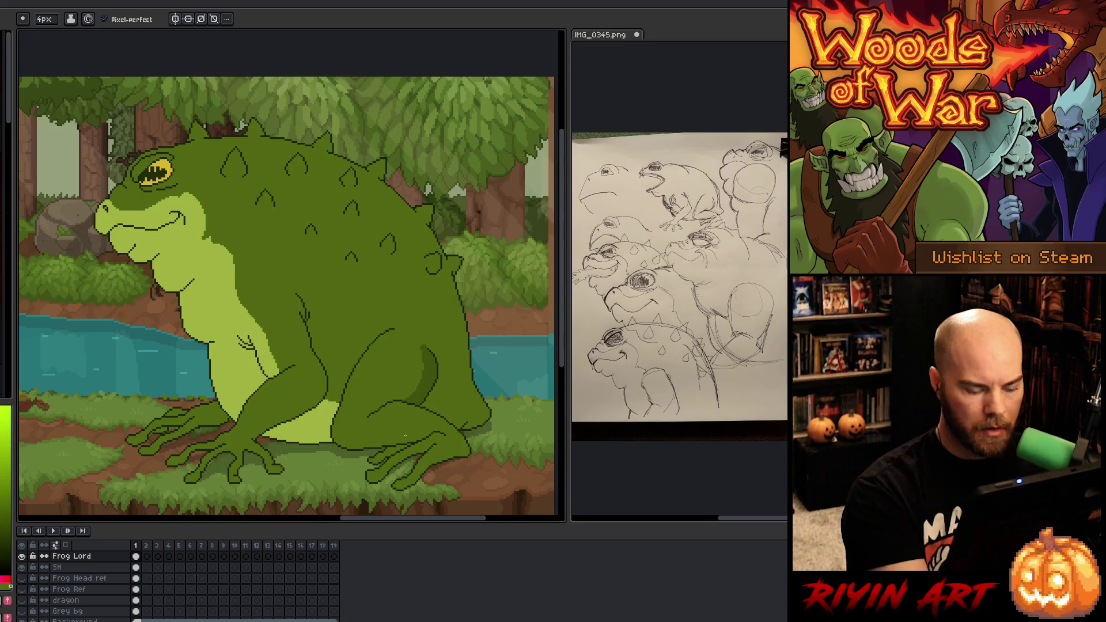
left_click(436, 429, "alt")
mouse_move(429, 433)
left_mouse_down()
mouse_move(373, 445)
mouse_move(368, 460)
left_mouse_up()
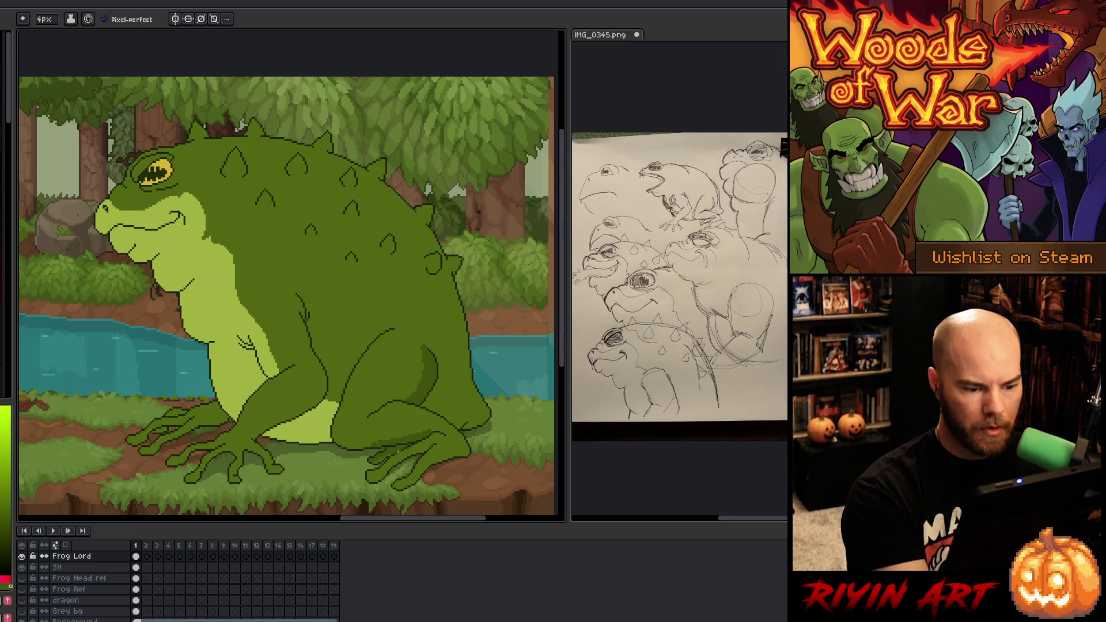
left_click_drag(399, 443, 337, 447)
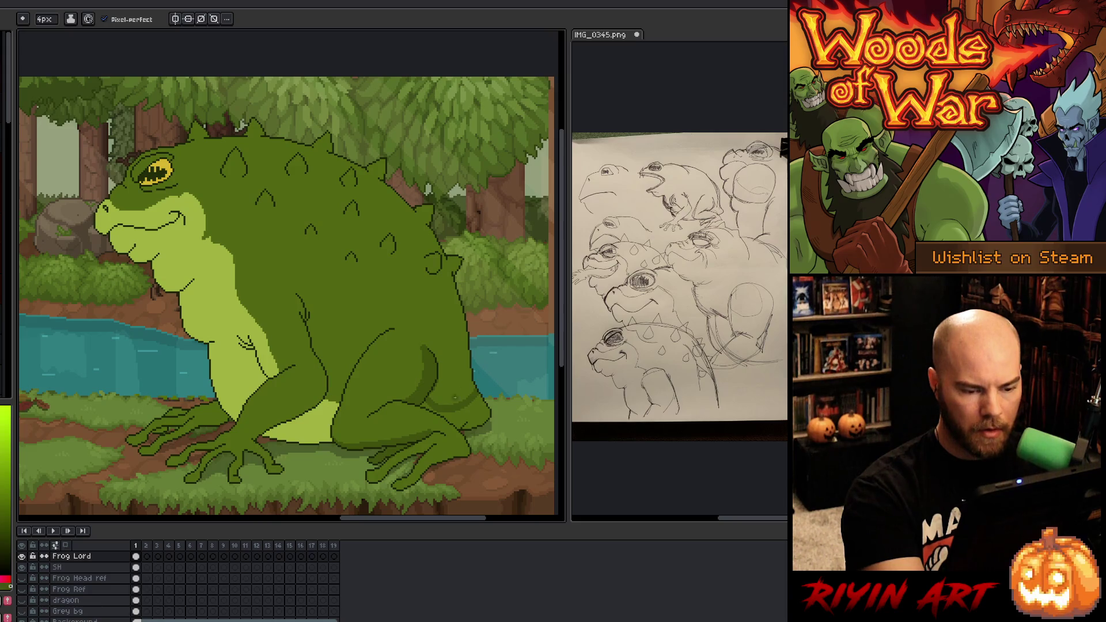
left_click_drag(432, 404, 489, 416)
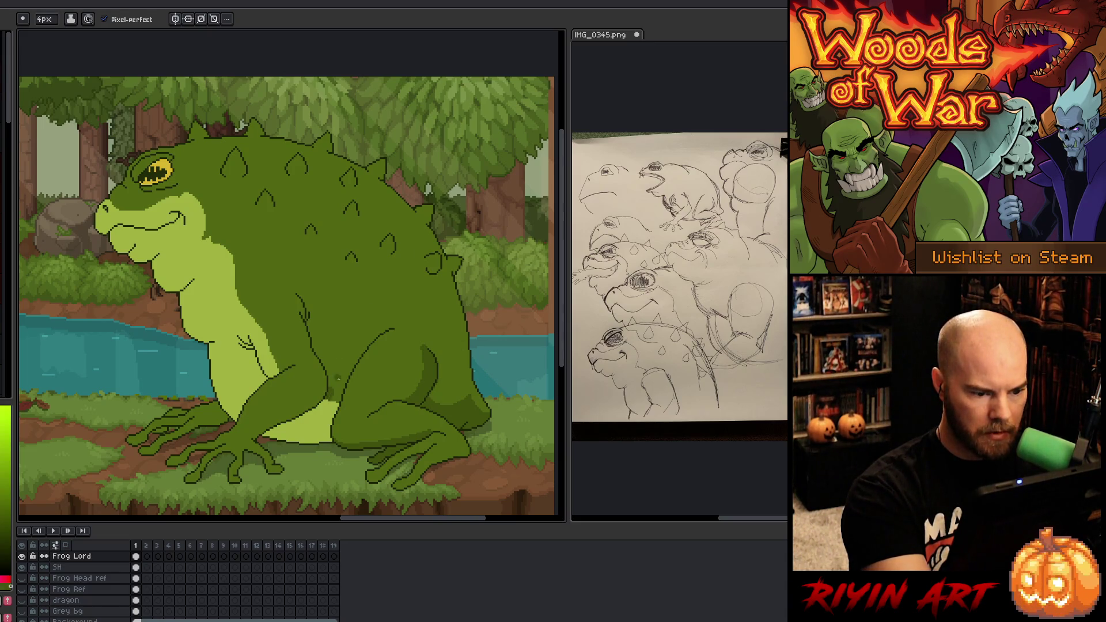
Step: Refine the dark outline on the rear leg, undoing stray pixels and redrawing its bottom edge
left_click_drag(331, 387, 336, 400)
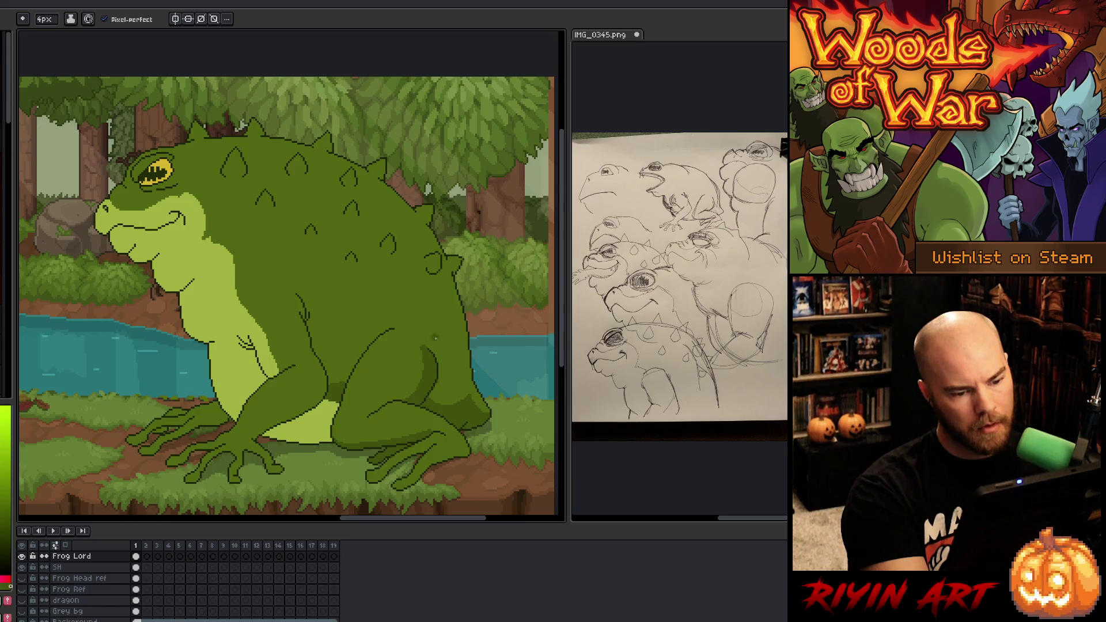
left_click_drag(444, 350, 438, 378)
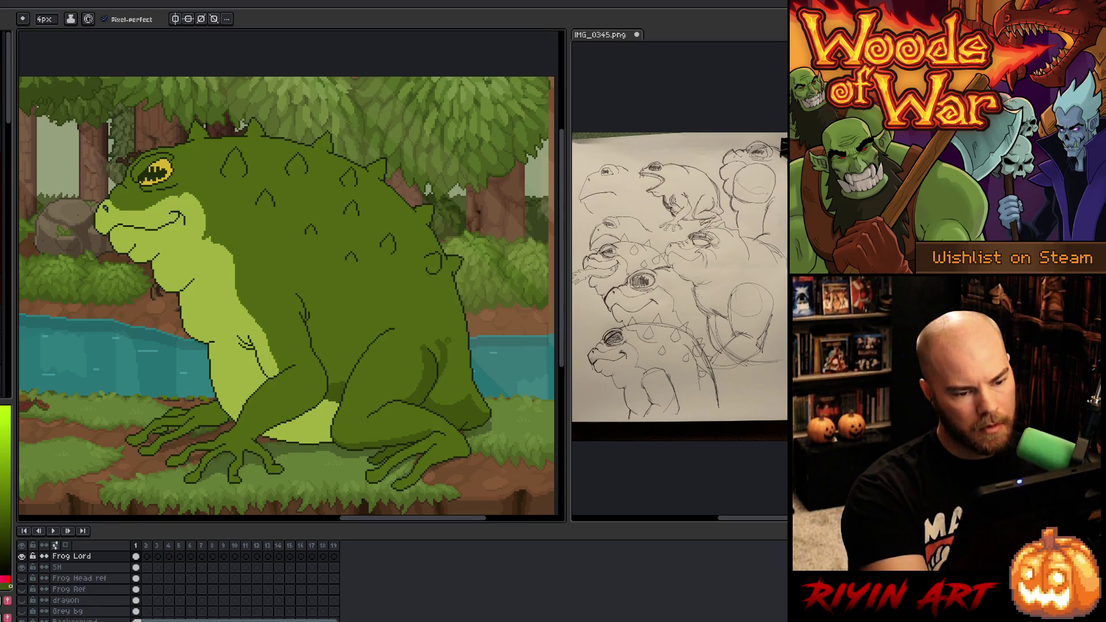
left_click(429, 334)
left_click(433, 348)
left_click(429, 328)
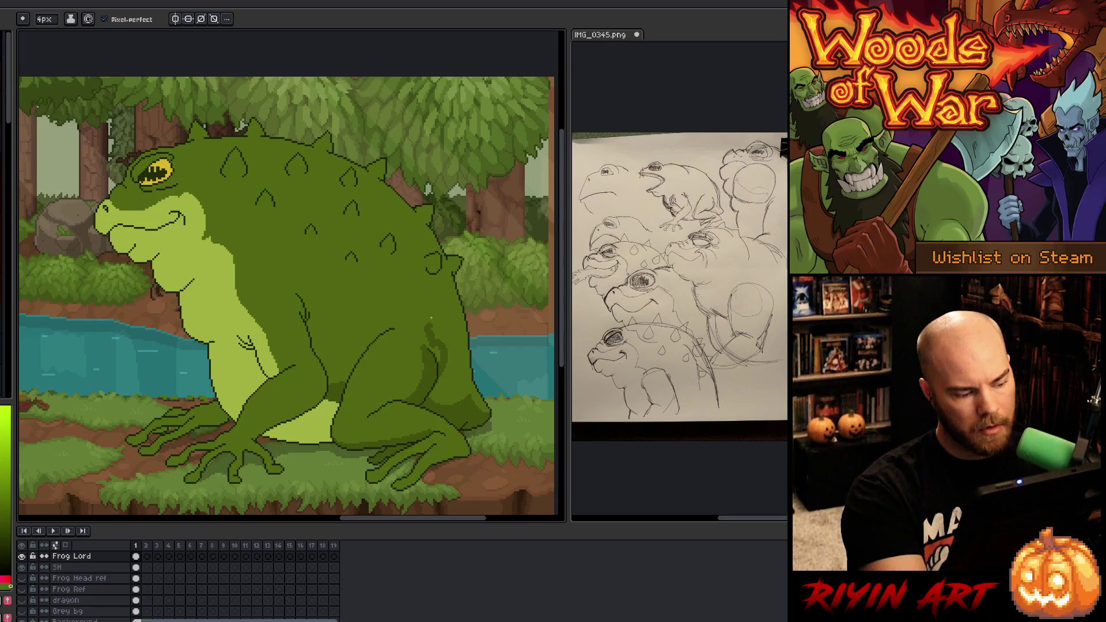
key("ctrl+z")
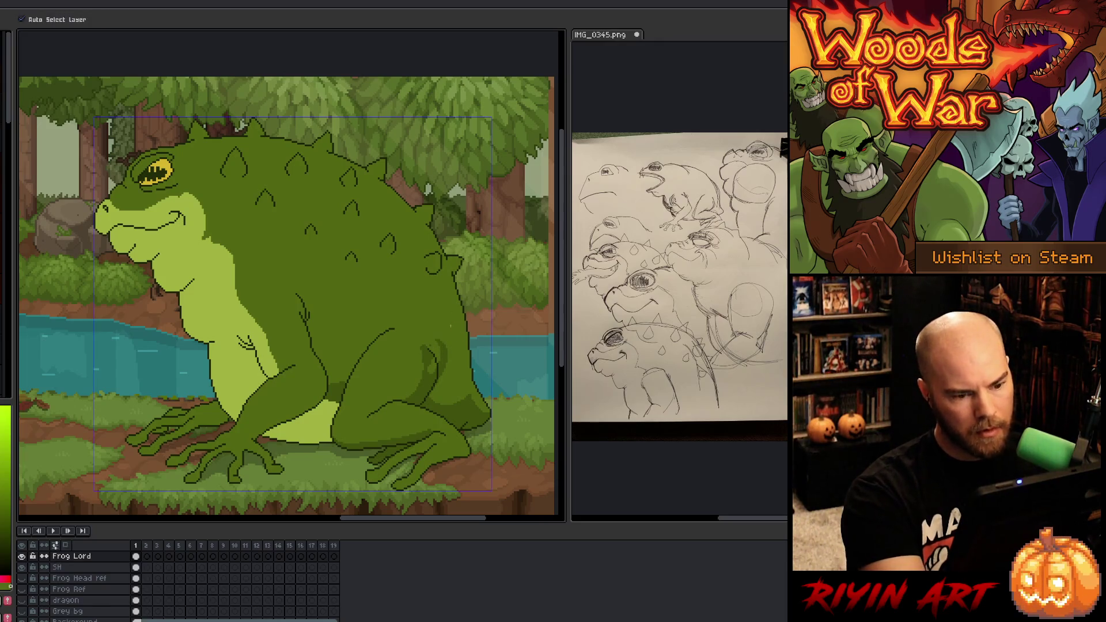
key("ctrl+z")
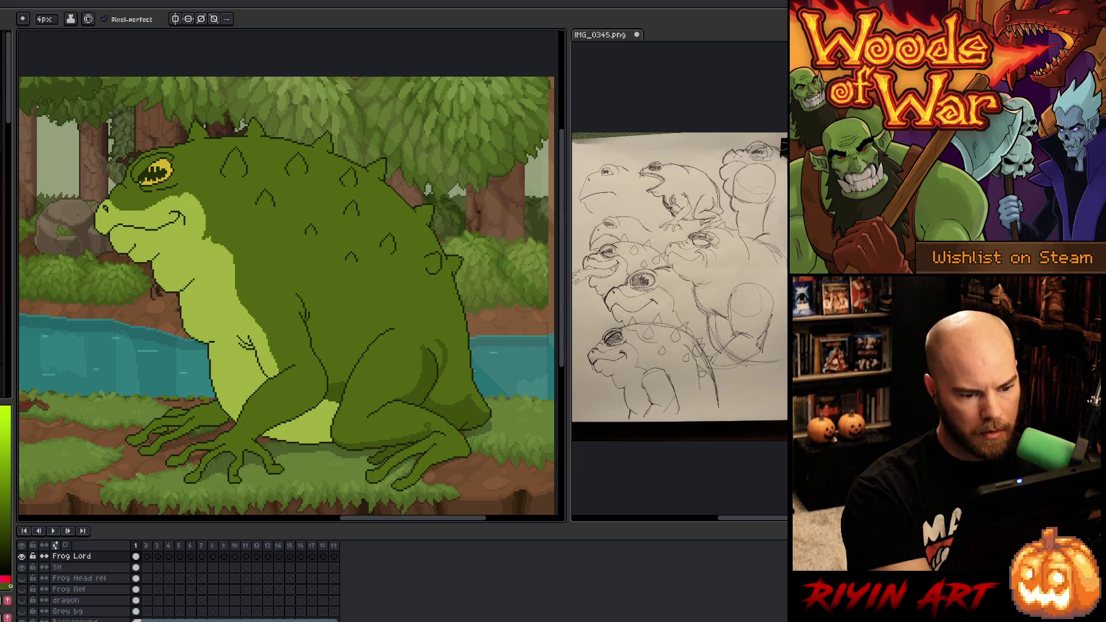
left_click_drag(426, 431, 334, 430)
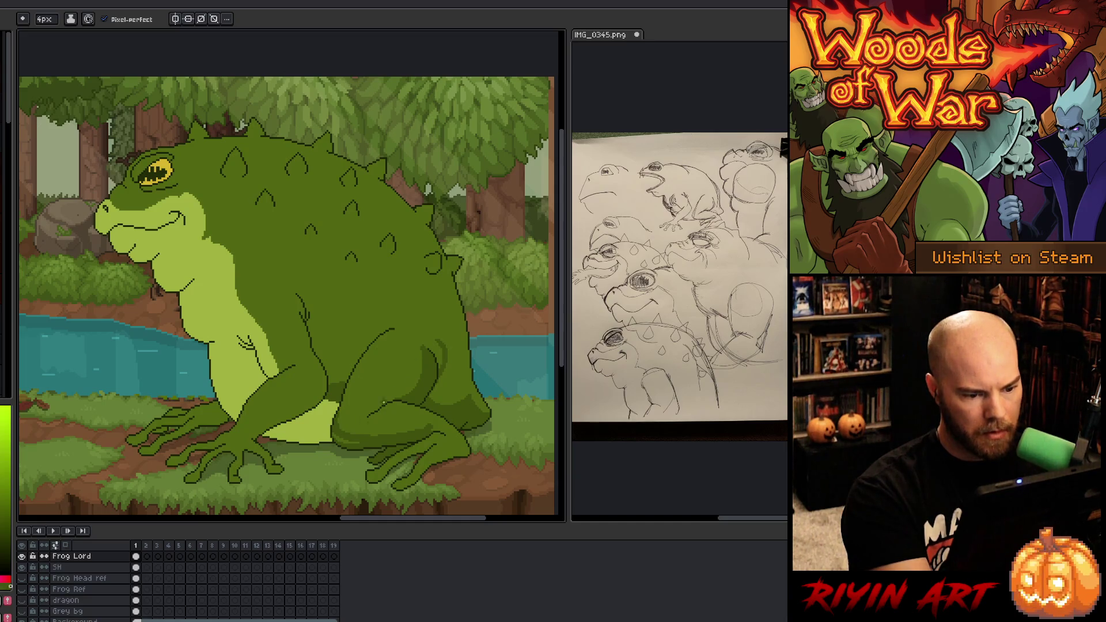
left_click_drag(339, 440, 368, 441)
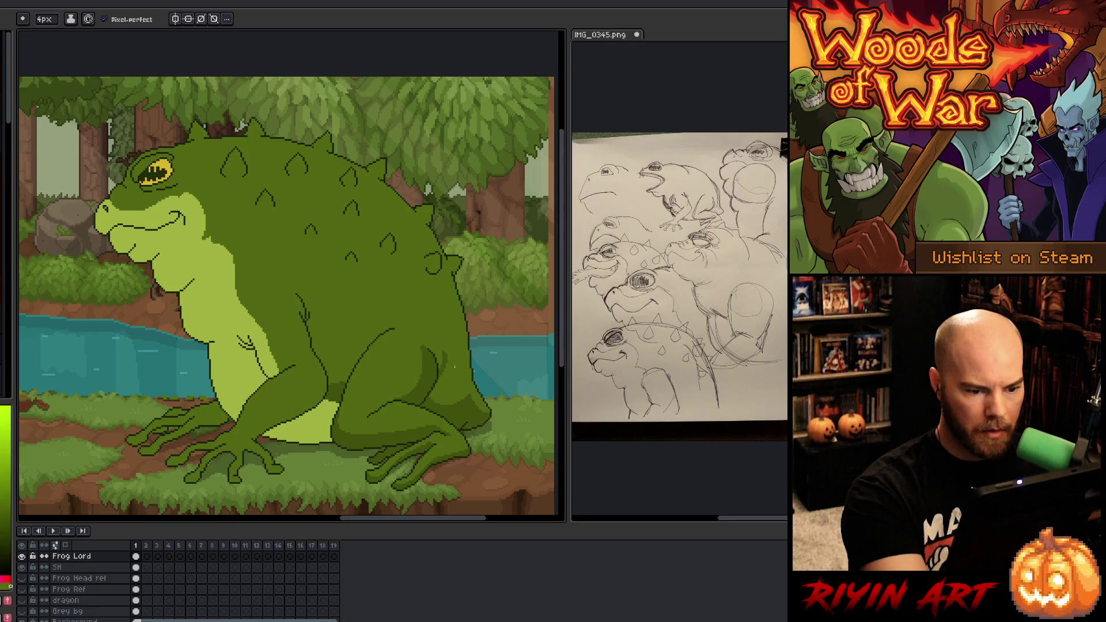
Step: Add a new empty Layer 1 above Frog Lord
key("v")
key("b")
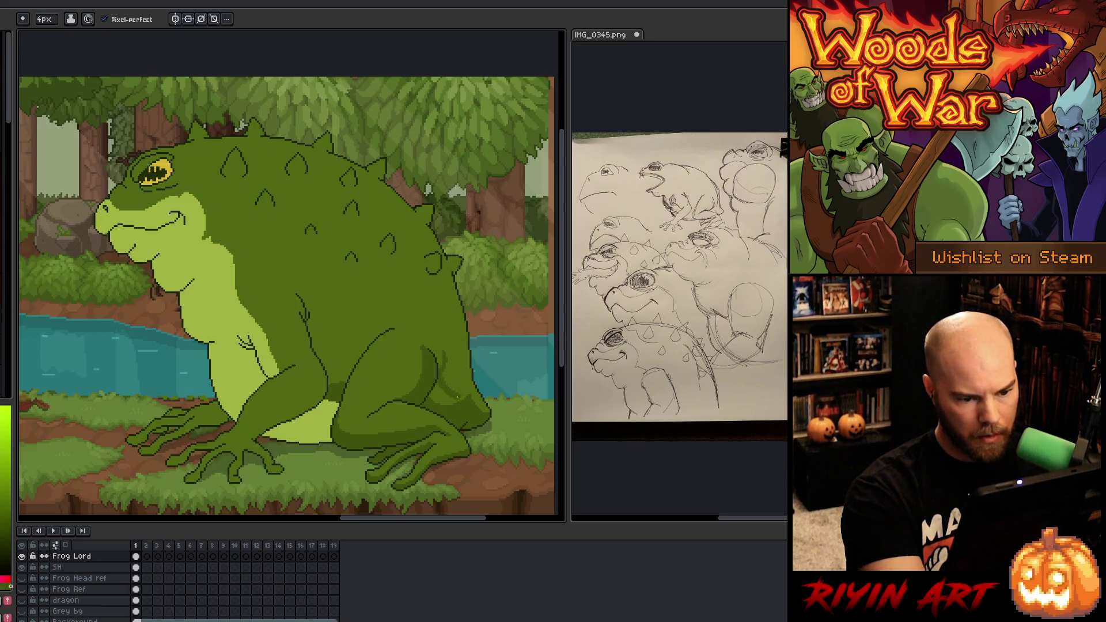
key("ctrl")
key("ctrl")
key("ctrl")
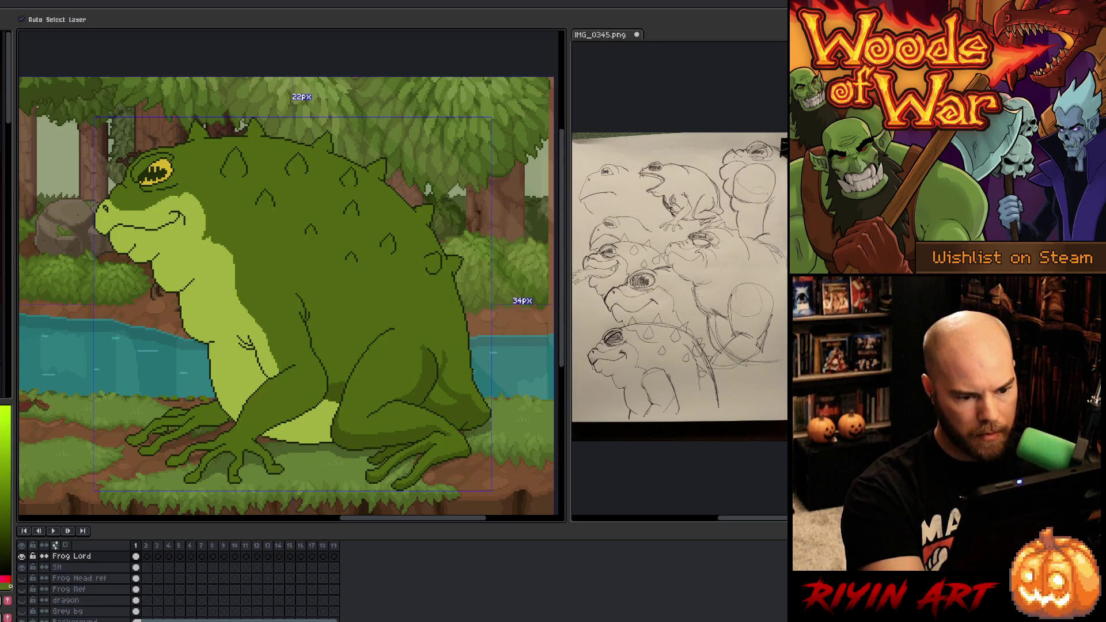
key("ctrl")
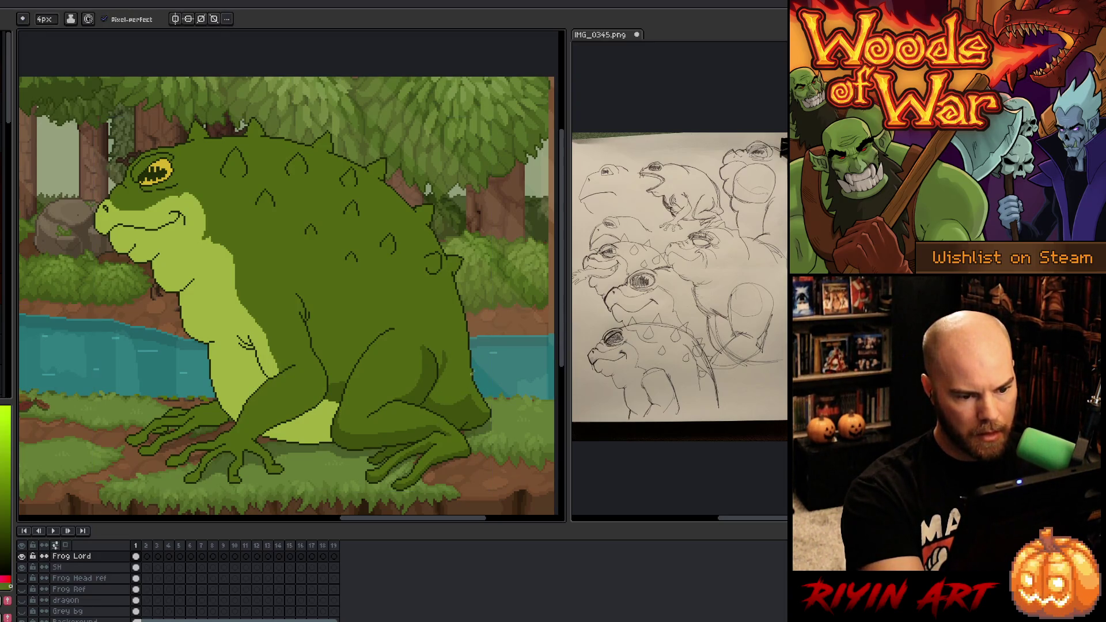
key("shift+n")
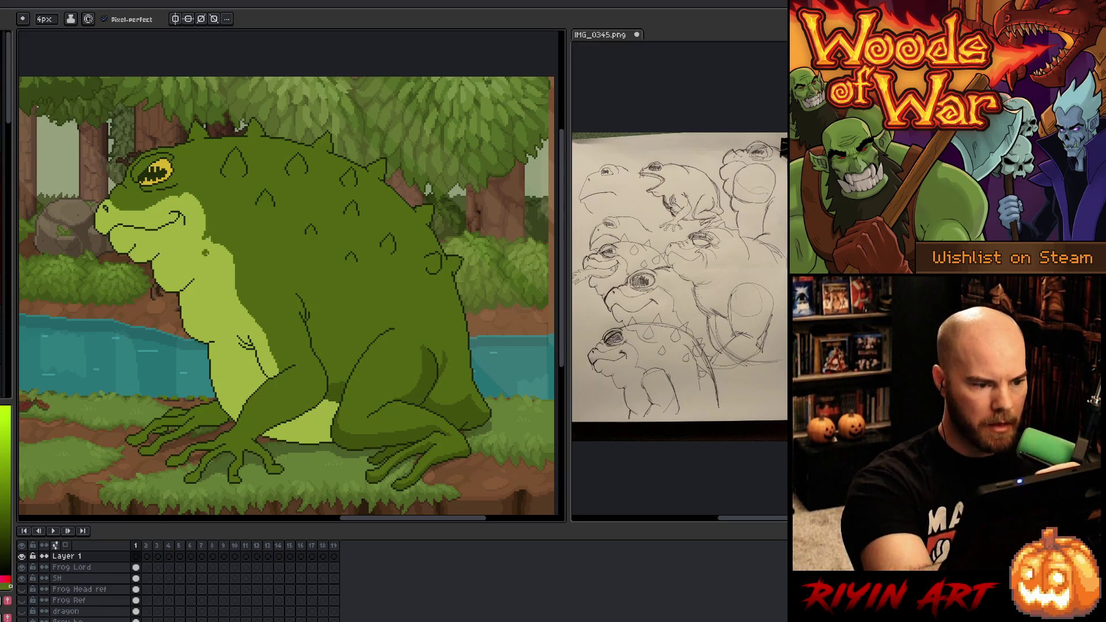
Step: Try several thigh-to-belly contour lines on Layer 1, undoing each attempt
left_click(485, 370)
key("ctrl+z")
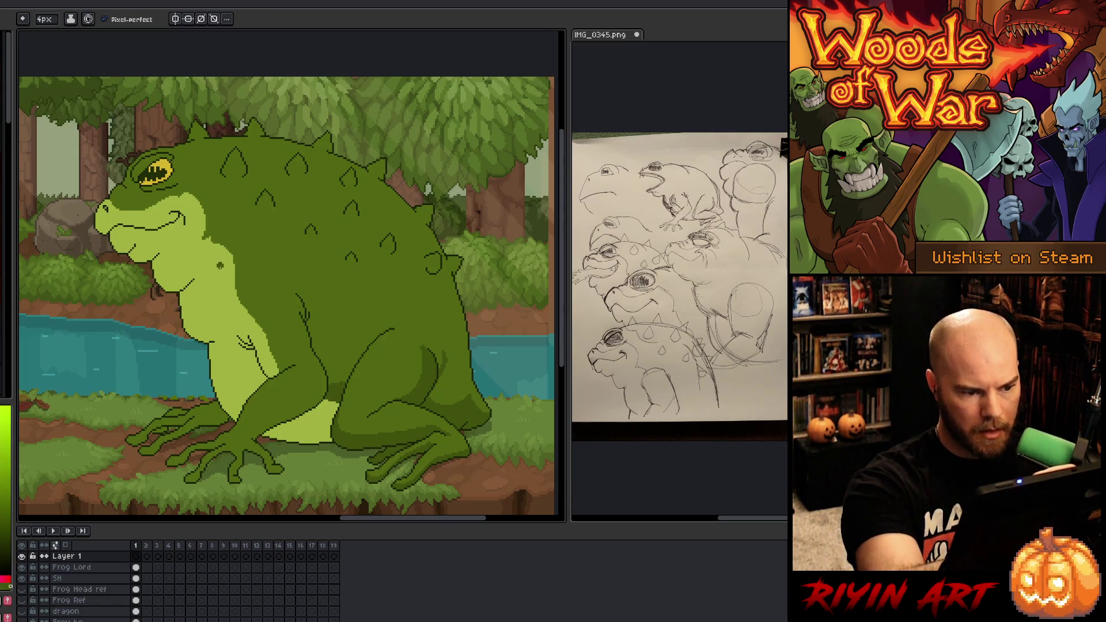
left_click_drag(279, 344, 469, 357)
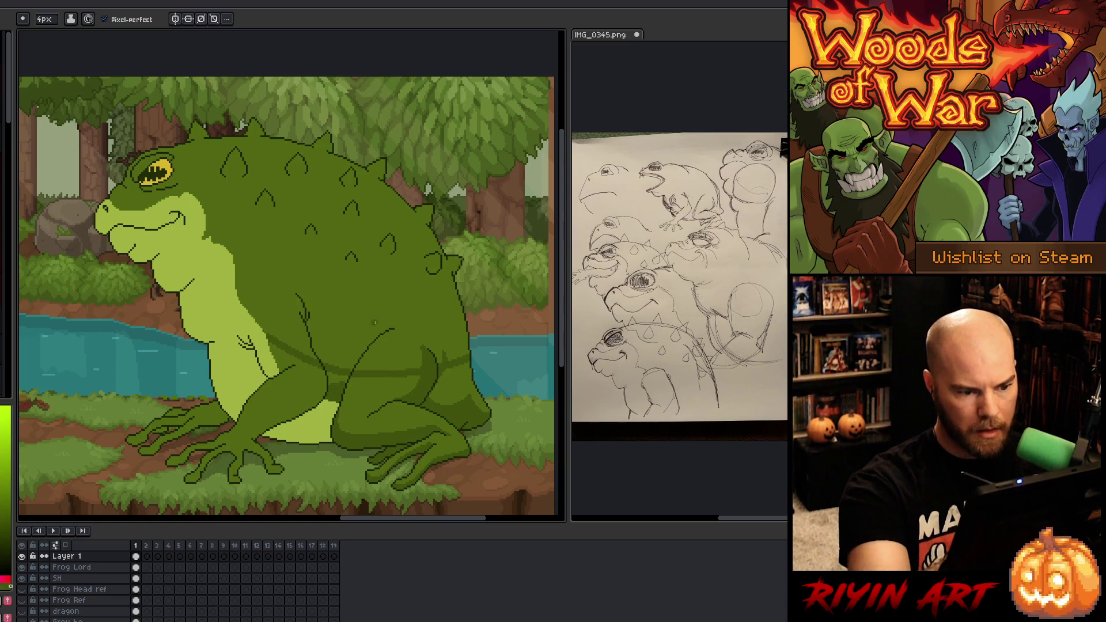
key("ctrl+z")
left_click_drag(257, 322, 469, 351)
key("ctrl+z")
left_click_drag(265, 333, 469, 369)
key("ctrl+z")
mouse_move(248, 311)
left_mouse_down()
mouse_move(429, 377)
mouse_move(470, 371)
left_mouse_up()
key("ctrl+z")
mouse_move(239, 295)
left_mouse_down()
mouse_move(282, 338)
mouse_move(472, 400)
left_mouse_up()
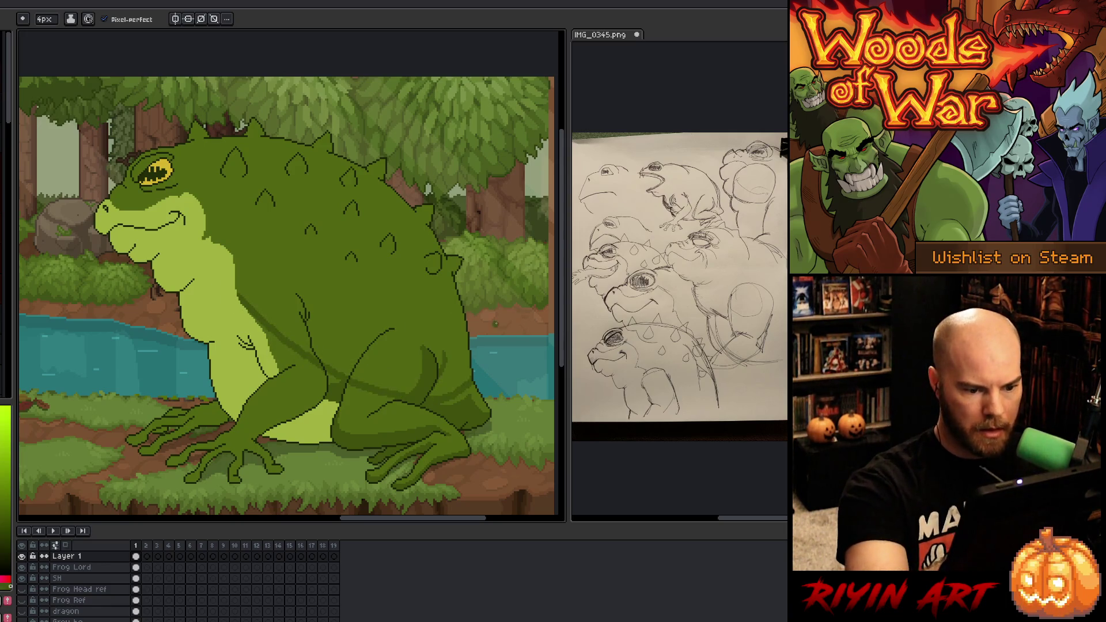
key("ctrl+z")
Step: Draw the final contour from hip around the thigh toward the belly, and darken the forearm
mouse_move(471, 352)
left_mouse_down()
mouse_move(464, 397)
mouse_move(324, 375)
mouse_move(257, 322)
left_mouse_up()
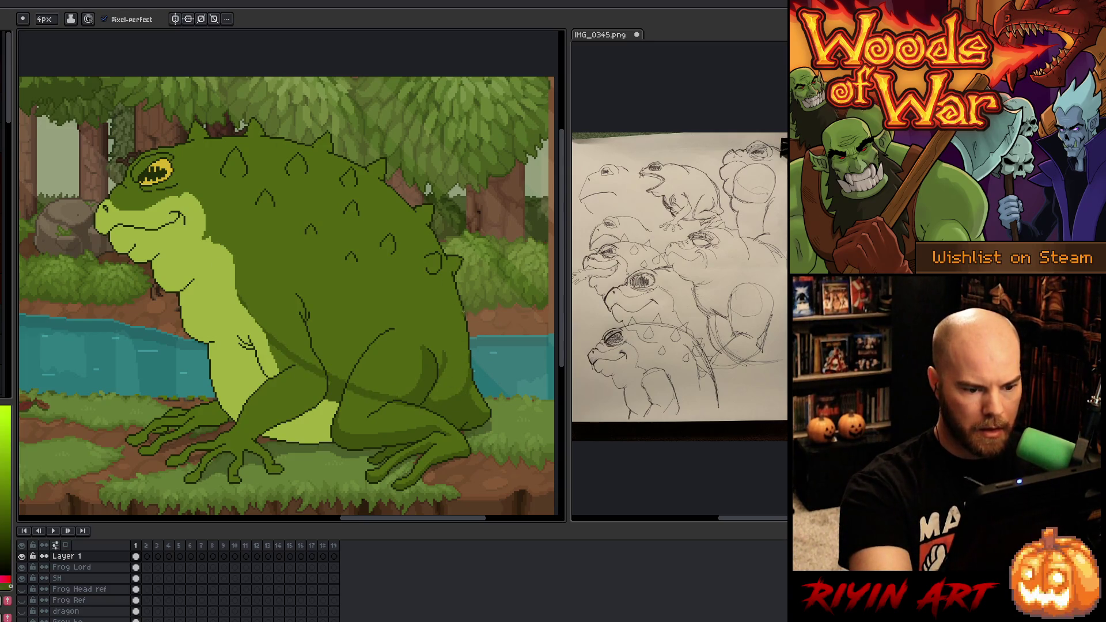
left_click_drag(469, 364, 430, 398)
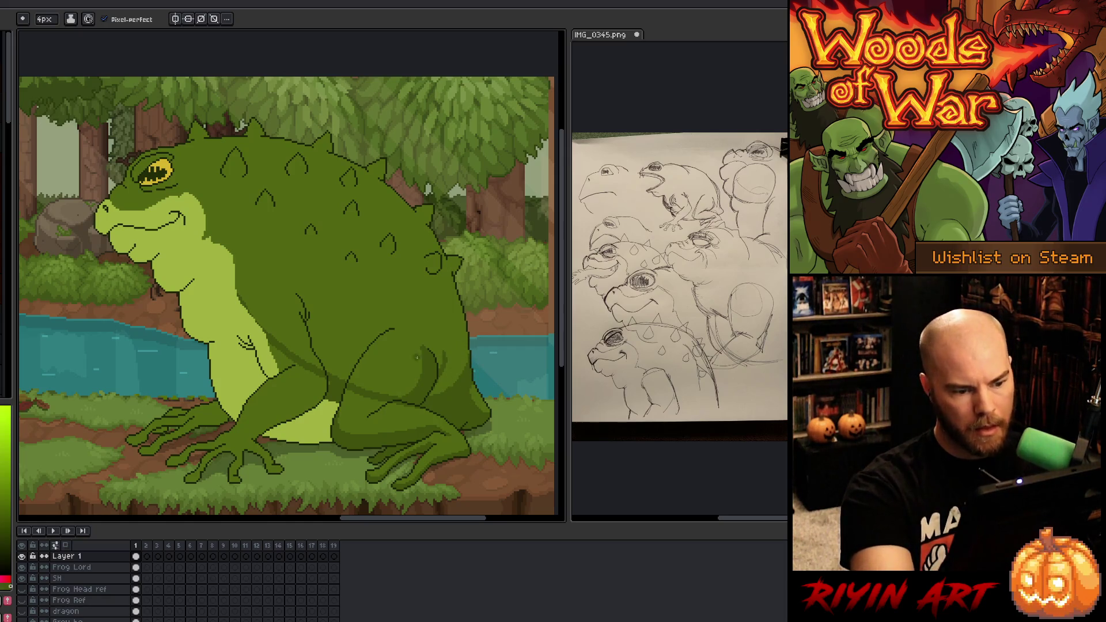
mouse_move(419, 398)
left_mouse_down()
mouse_move(346, 374)
mouse_move(265, 314)
left_mouse_up()
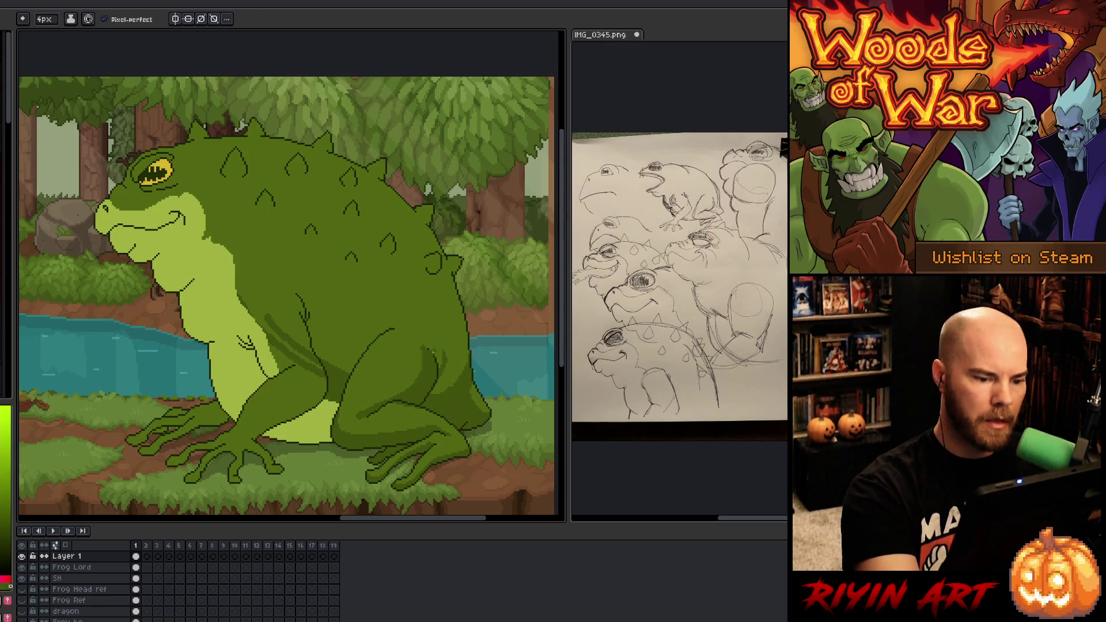
left_click(288, 406)
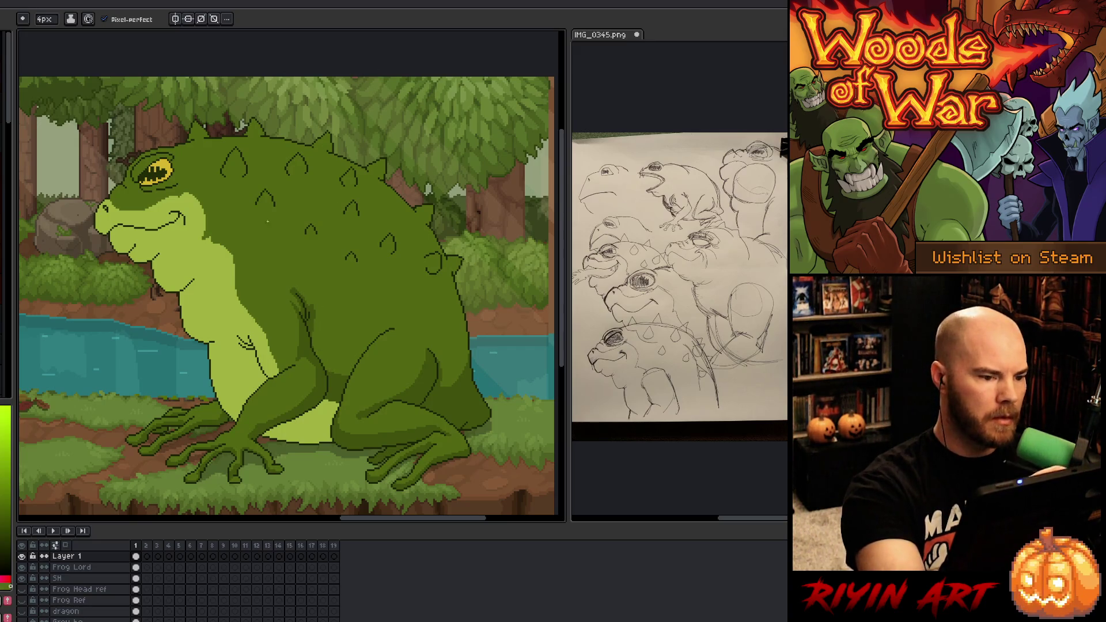
Step: Shade six back spikes darker green, add a small spike on the lower back, and fill a wart
left_click_drag(262, 217, 273, 206)
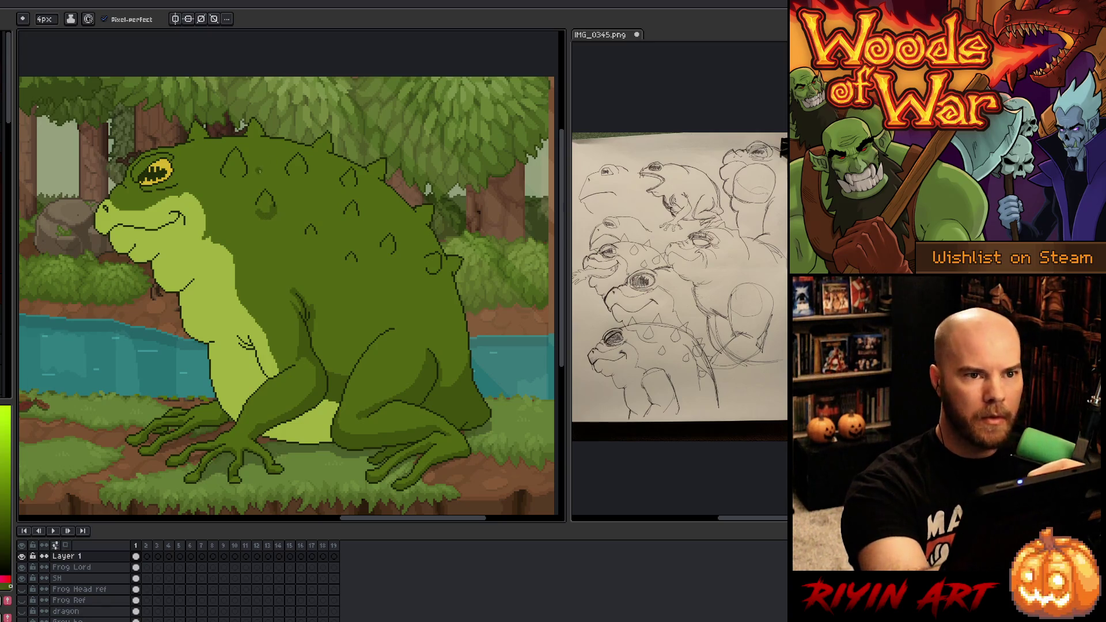
left_click_drag(310, 239, 354, 211)
left_click_drag(385, 254, 391, 239)
left_click_drag(269, 208, 265, 194)
left_click_drag(299, 160, 295, 172)
left_click_drag(240, 151, 231, 175)
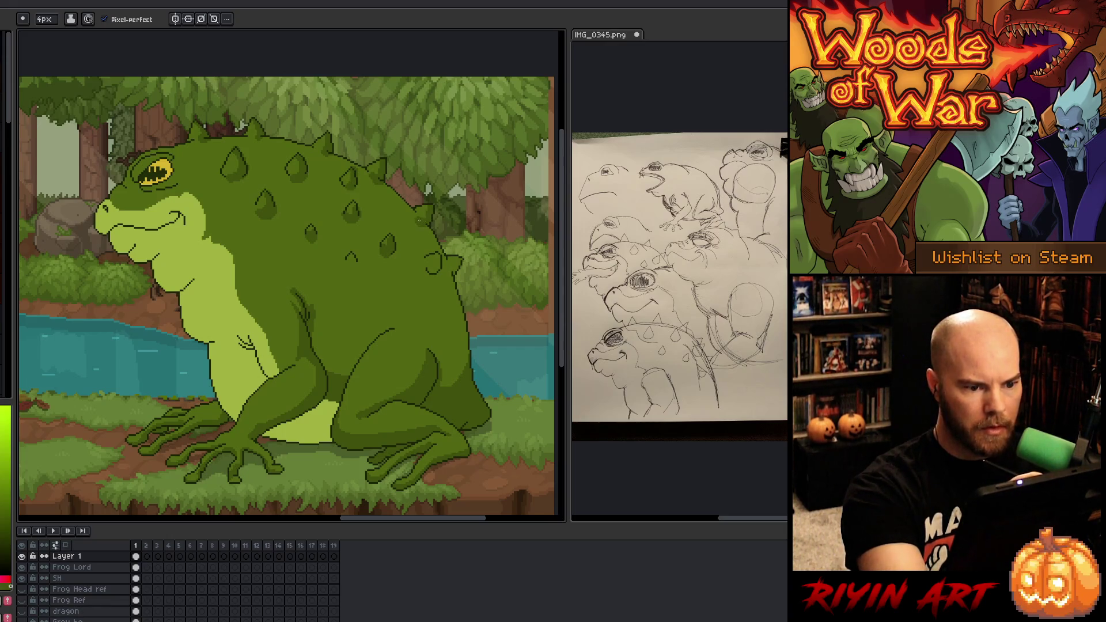
left_click_drag(463, 263, 434, 267)
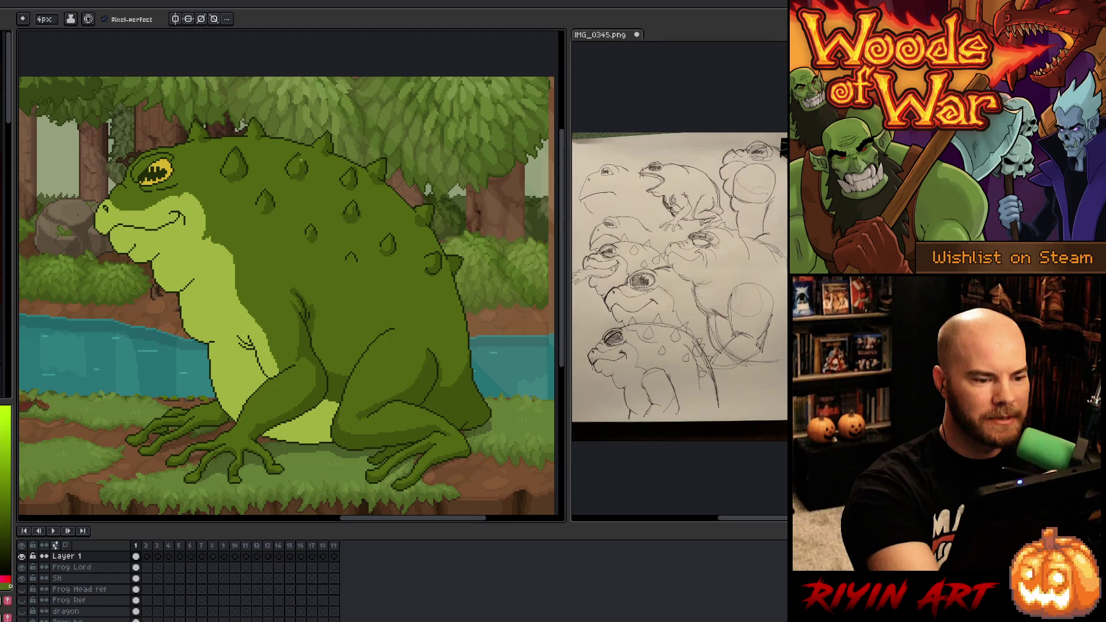
left_click_drag(351, 256, 350, 262)
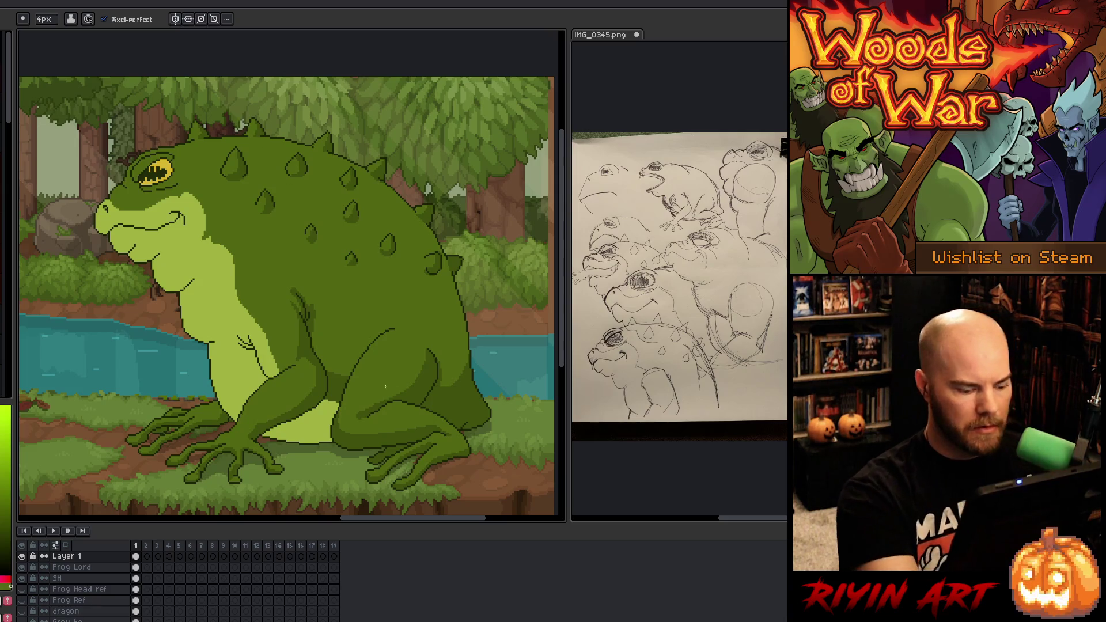
Step: Save the artwork, then sample frog greens and darken a short line on the belly
key("ctrl+s")
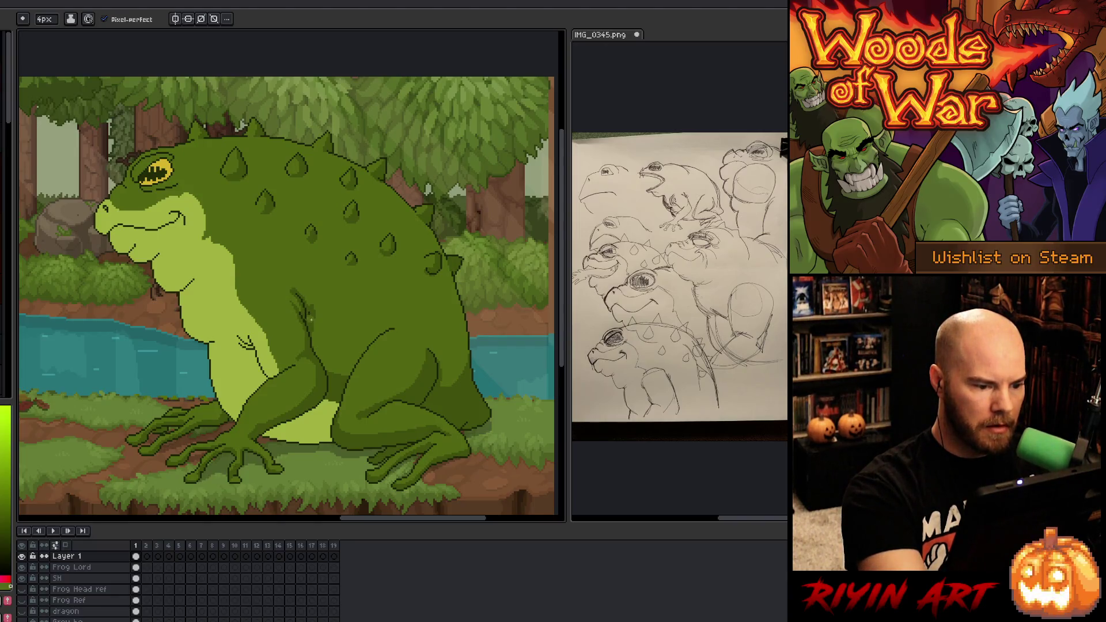
left_click(309, 325, "alt")
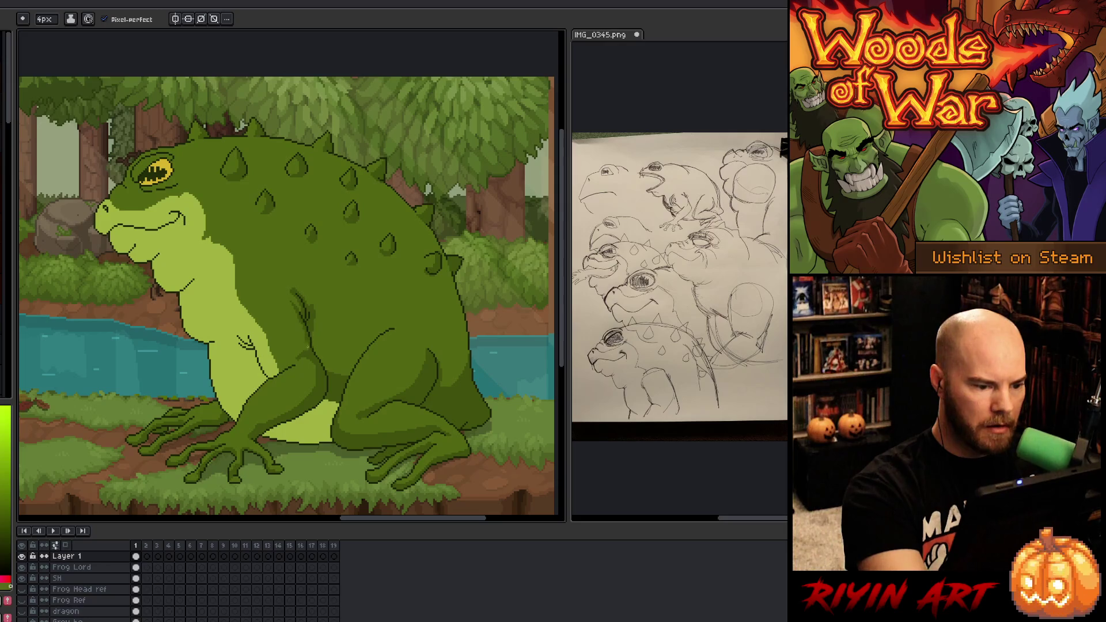
left_click(307, 351, "alt")
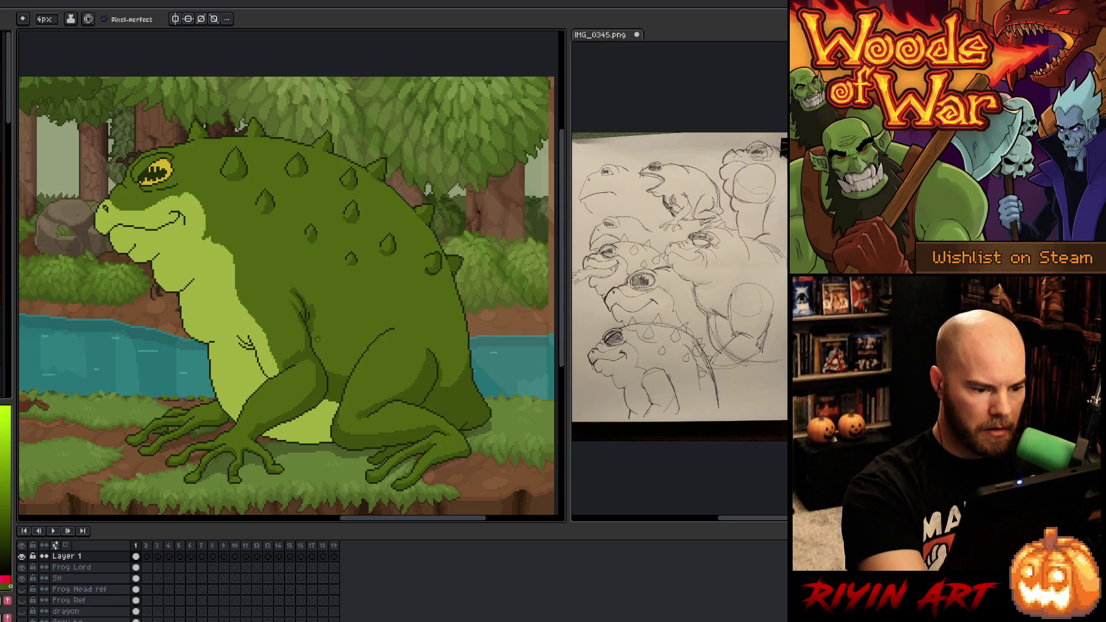
left_click(304, 338, "alt")
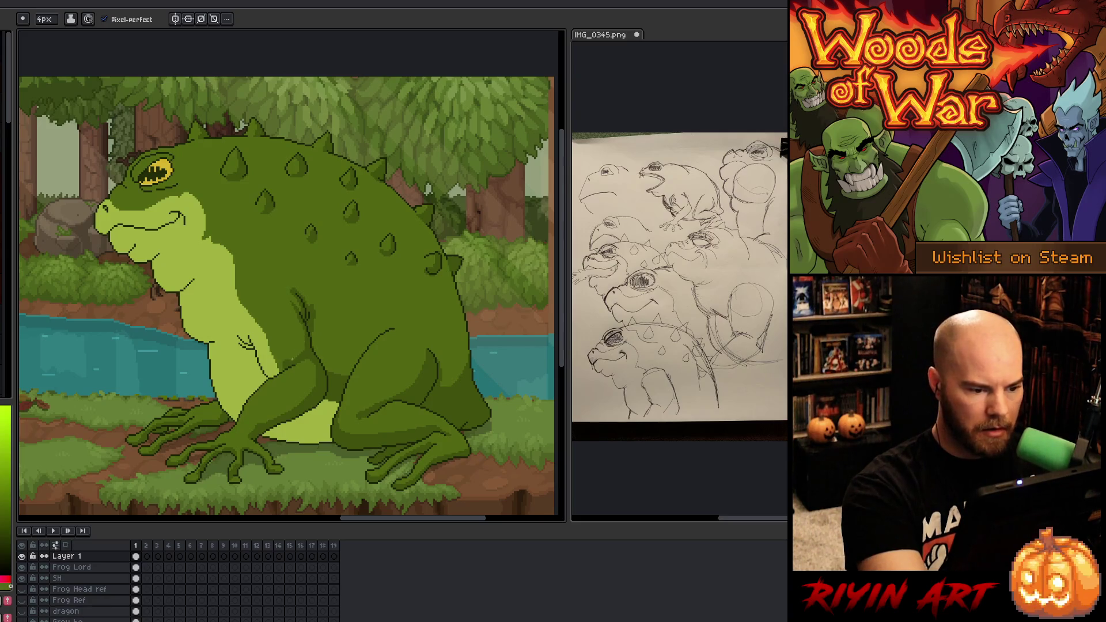
left_click_drag(298, 353, 284, 366)
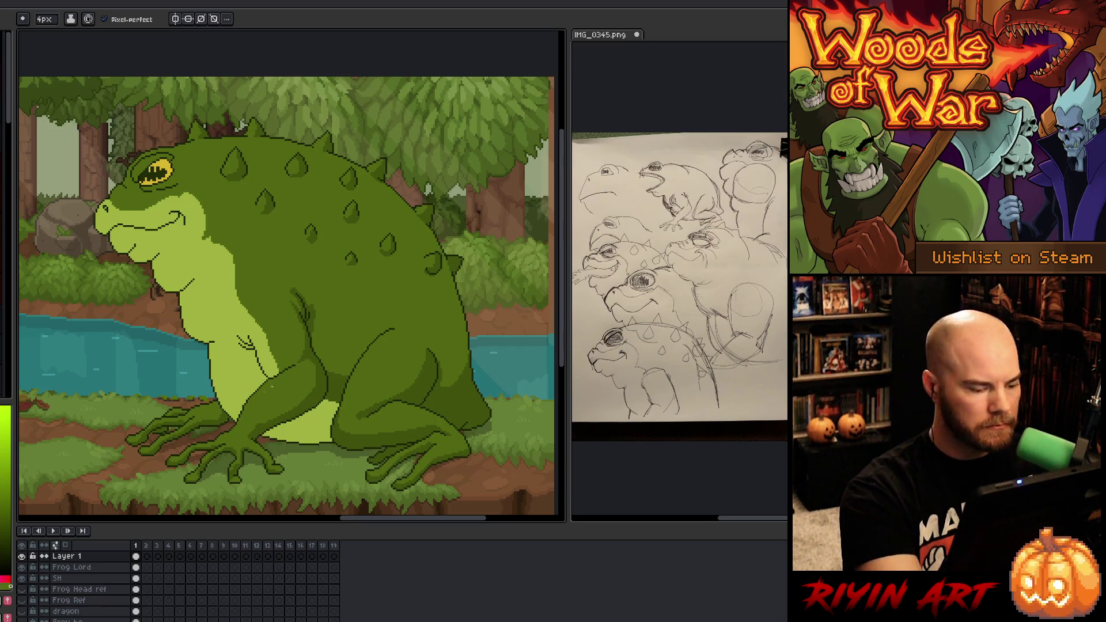
Step: Switch to the Frog Lord layer and sample greens from the frog's leg
left_click(138, 568)
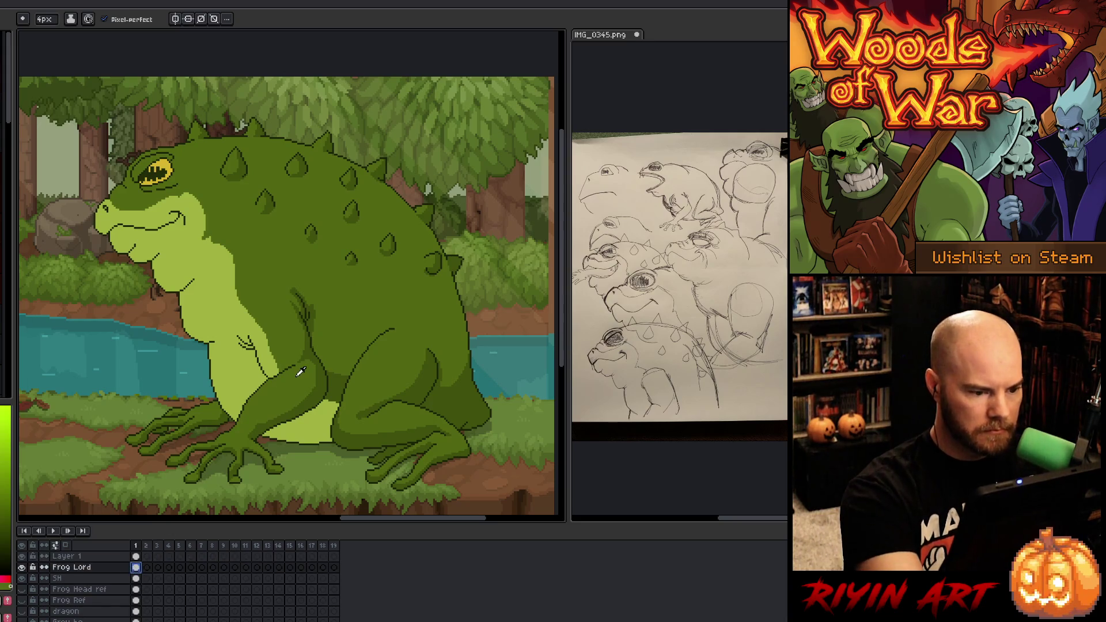
left_click(294, 364)
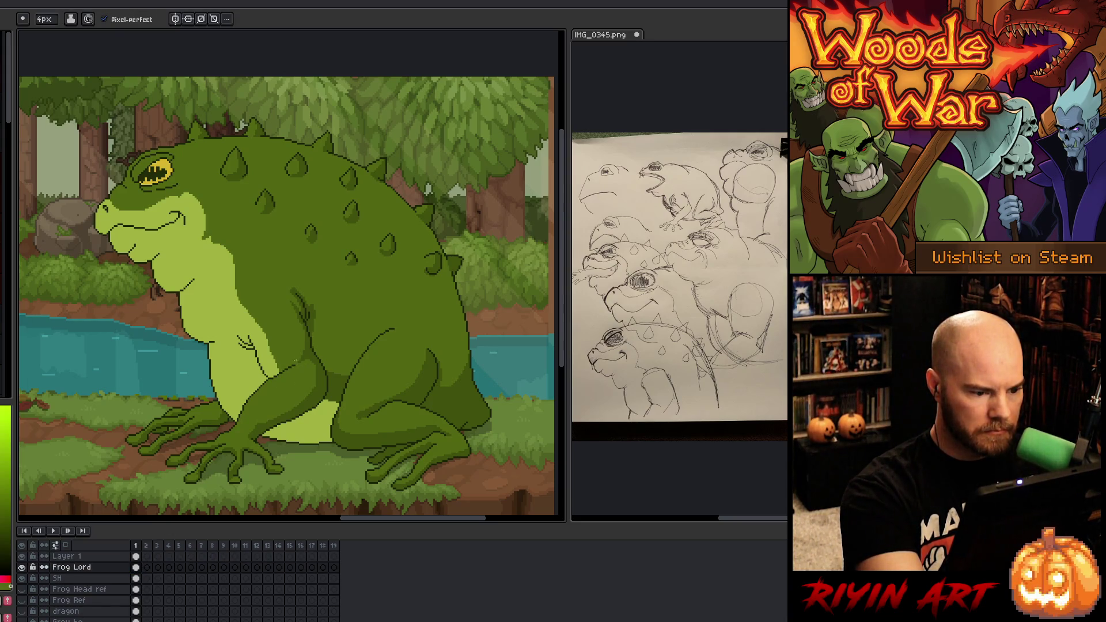
left_click(305, 374, "alt")
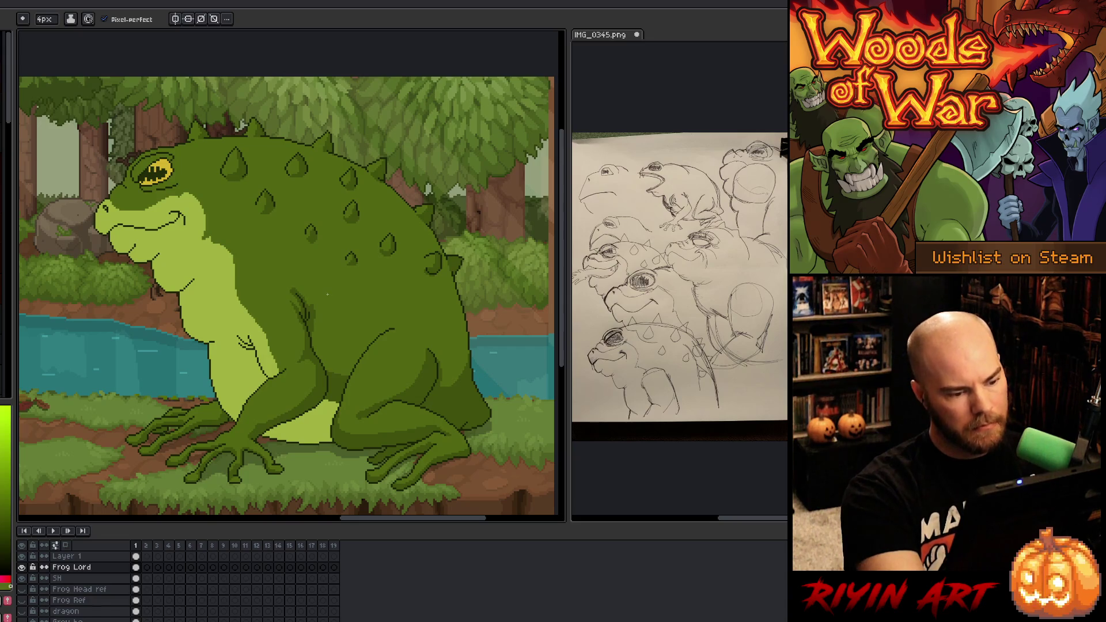
Step: Paint the pale belly patch between the legs with leg green and darken the belly edge near the arm
key("shift+c")
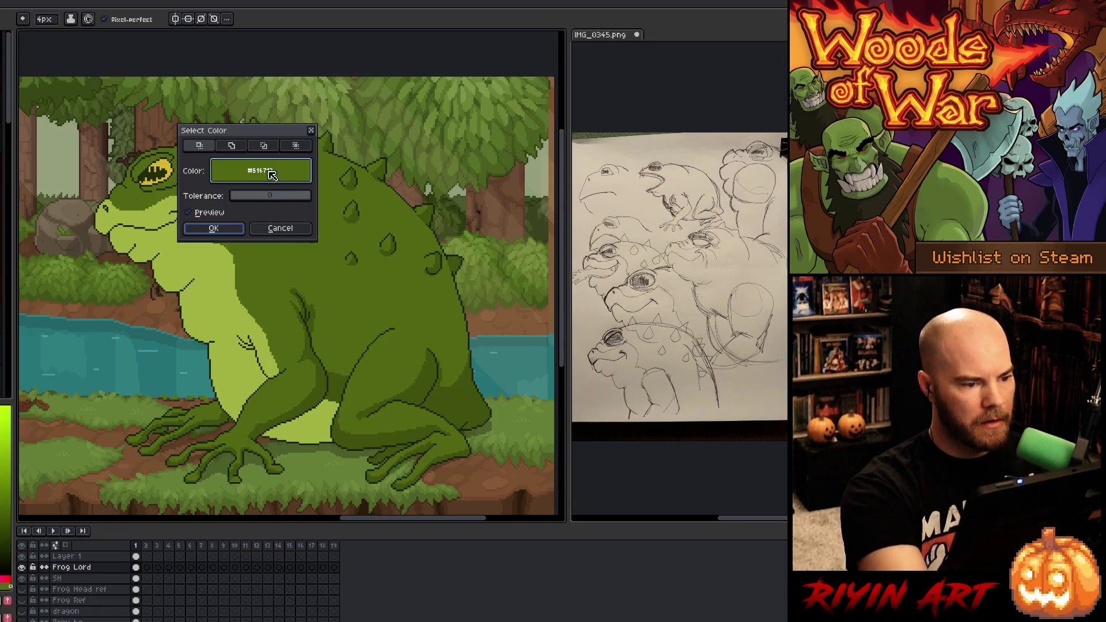
left_click(226, 232)
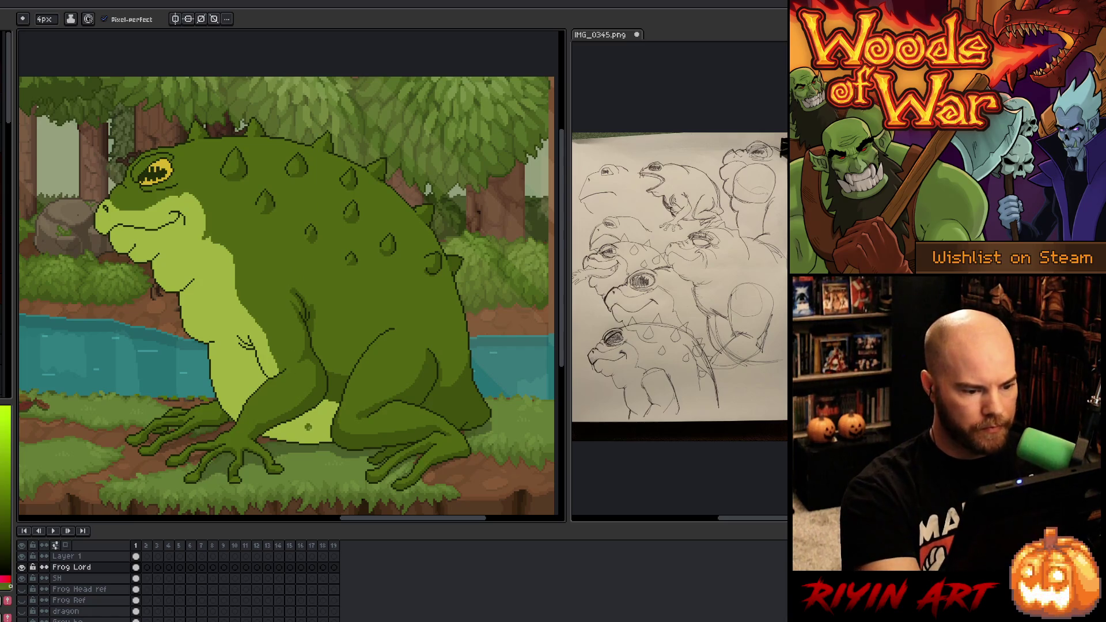
key("alt")
left_click(300, 407)
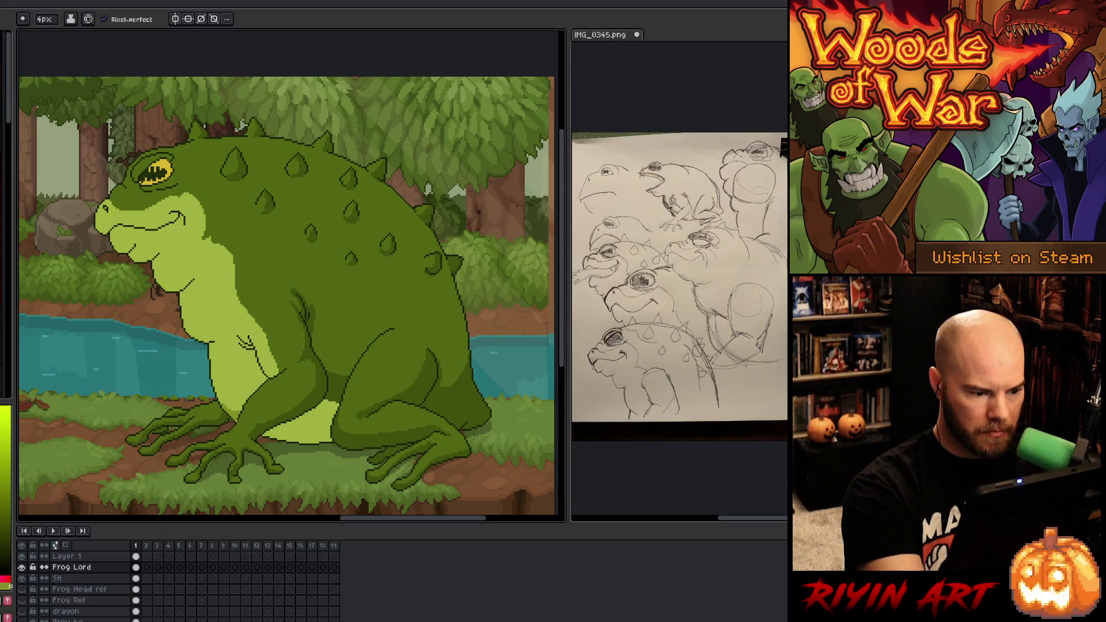
mouse_move(320, 403)
left_mouse_down()
mouse_move(282, 435)
mouse_move(320, 453)
left_mouse_up()
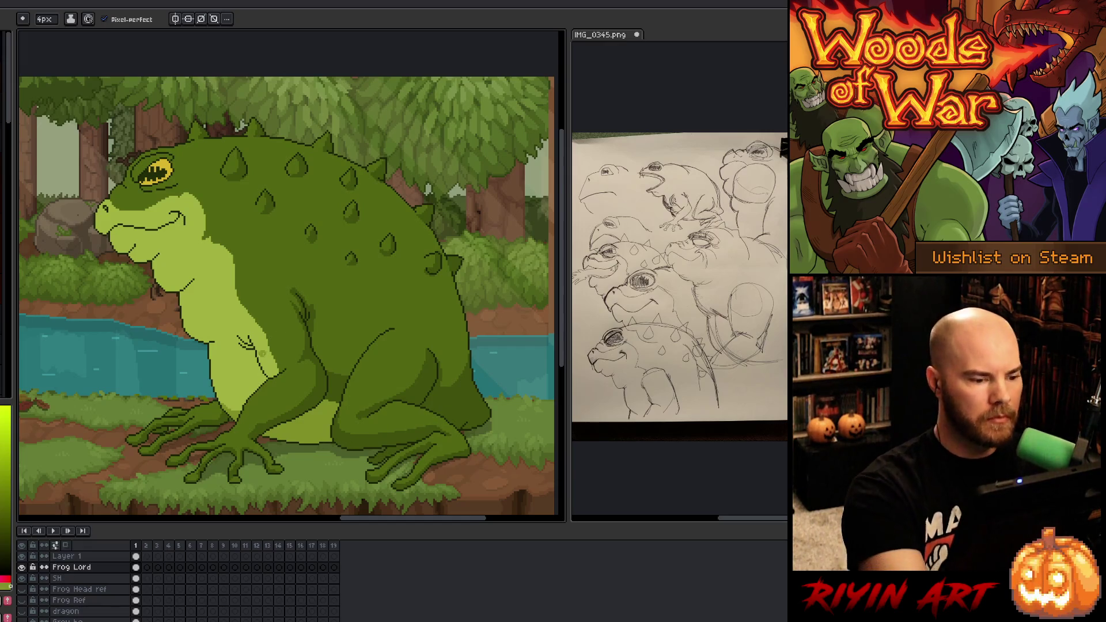
mouse_move(254, 356)
left_mouse_down()
mouse_move(262, 392)
mouse_move(266, 349)
left_mouse_up()
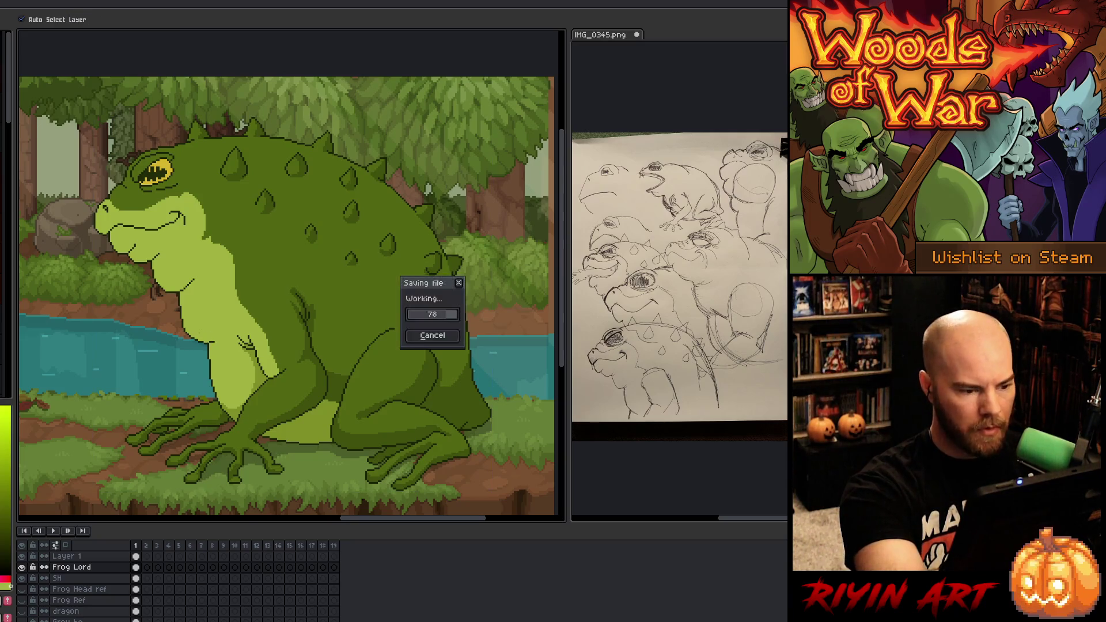
Step: Dismiss the Canvas Size dialog without resizing
key("ctrl+alt+c")
type("x")
left_click(210, 222)
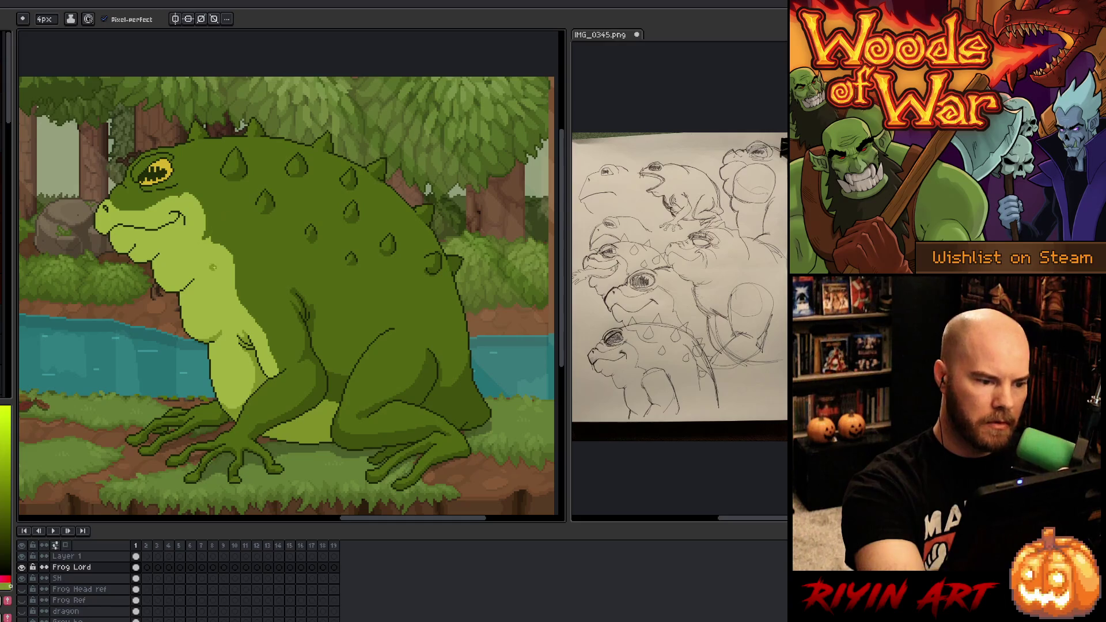
Step: Shade the throat line darker green and reshape the end curve of the smile
left_click_drag(167, 288, 199, 263)
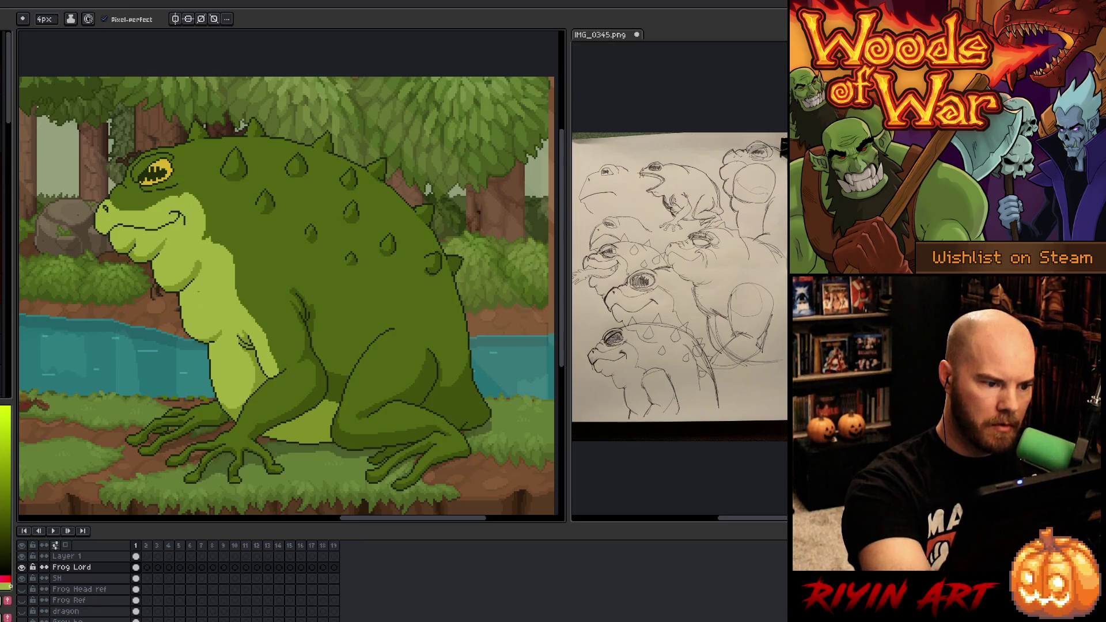
left_click(209, 233)
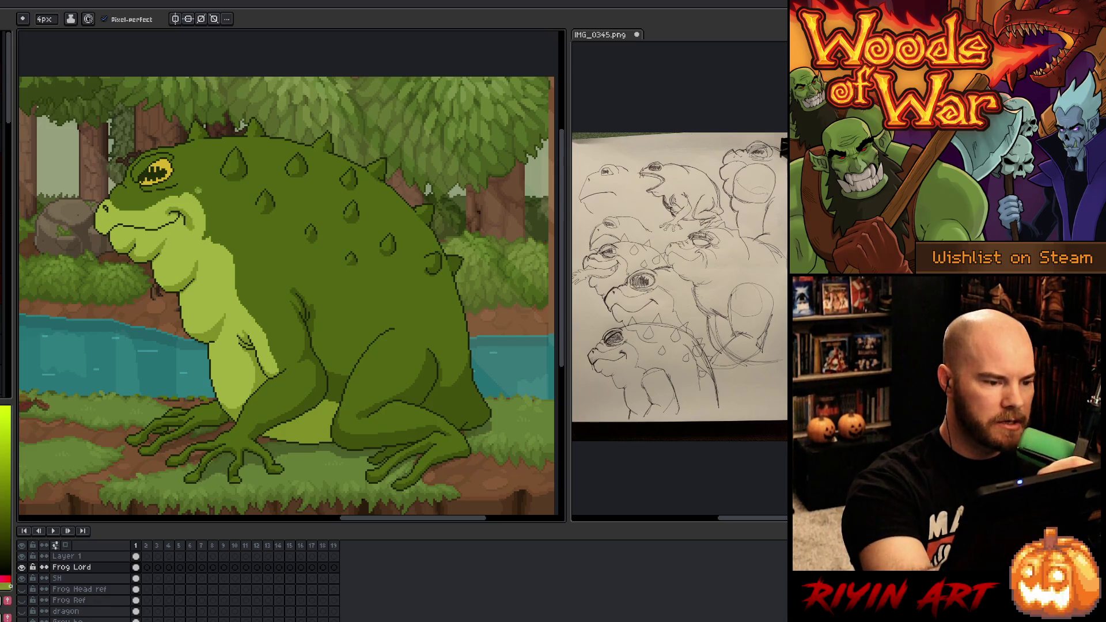
mouse_move(184, 206)
left_mouse_down()
mouse_move(196, 216)
mouse_move(185, 230)
mouse_move(206, 221)
mouse_move(187, 231)
left_mouse_up()
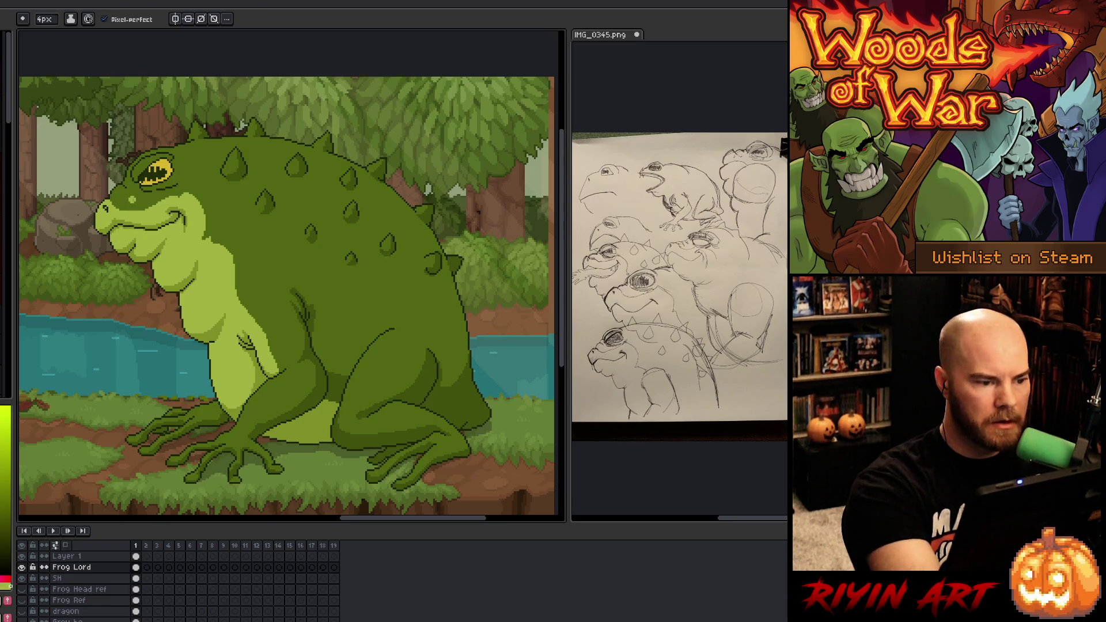
key("v")
key("b")
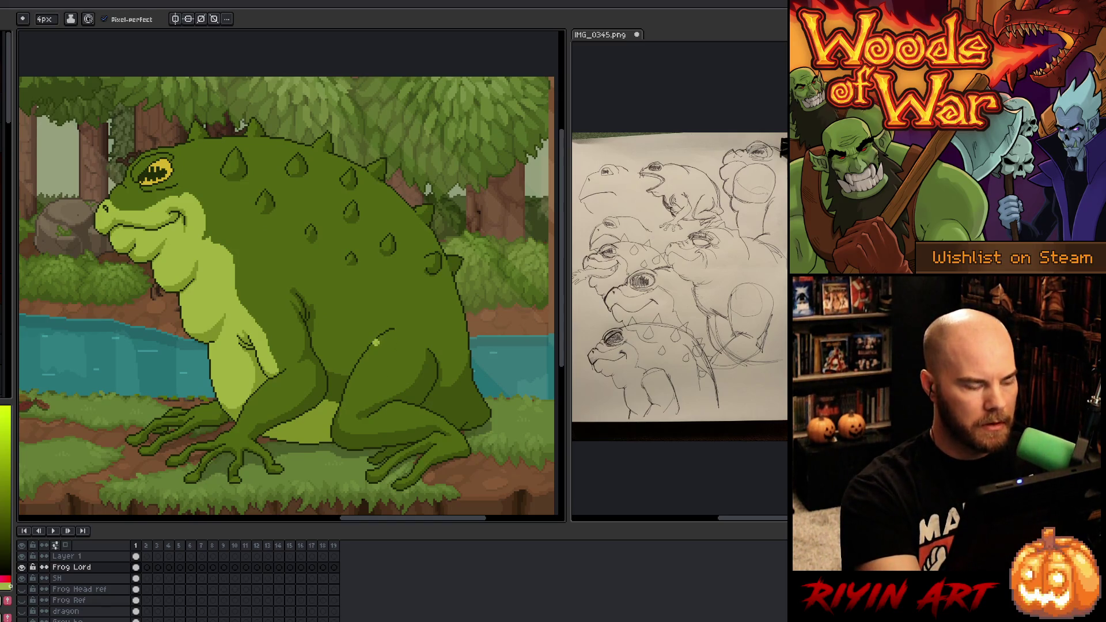
key("shift+r")
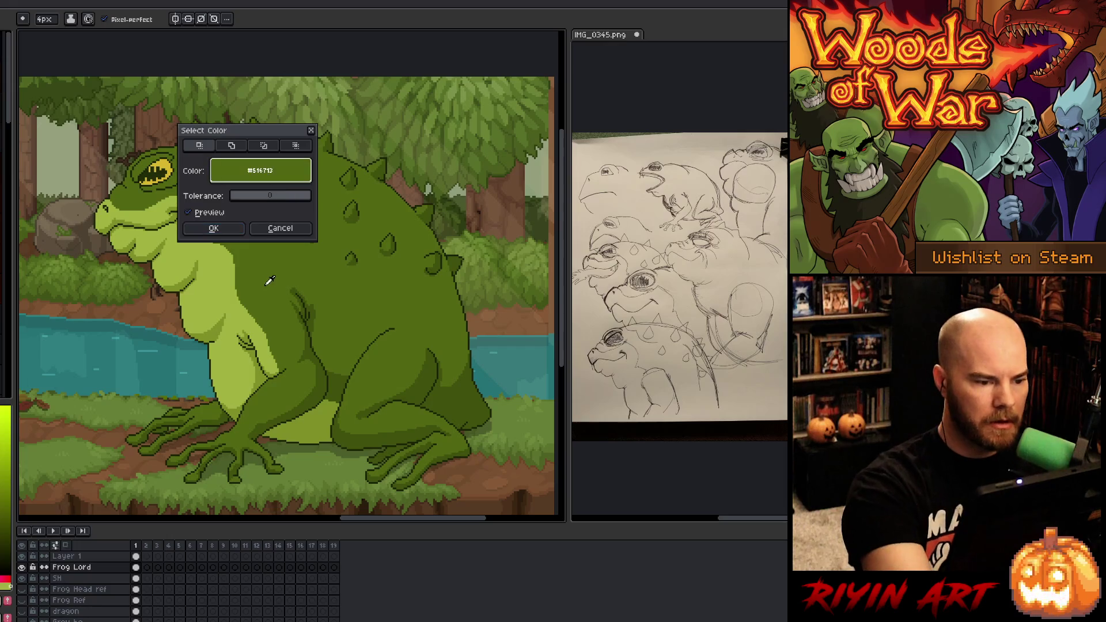
left_click(242, 226)
left_click(315, 306, "alt")
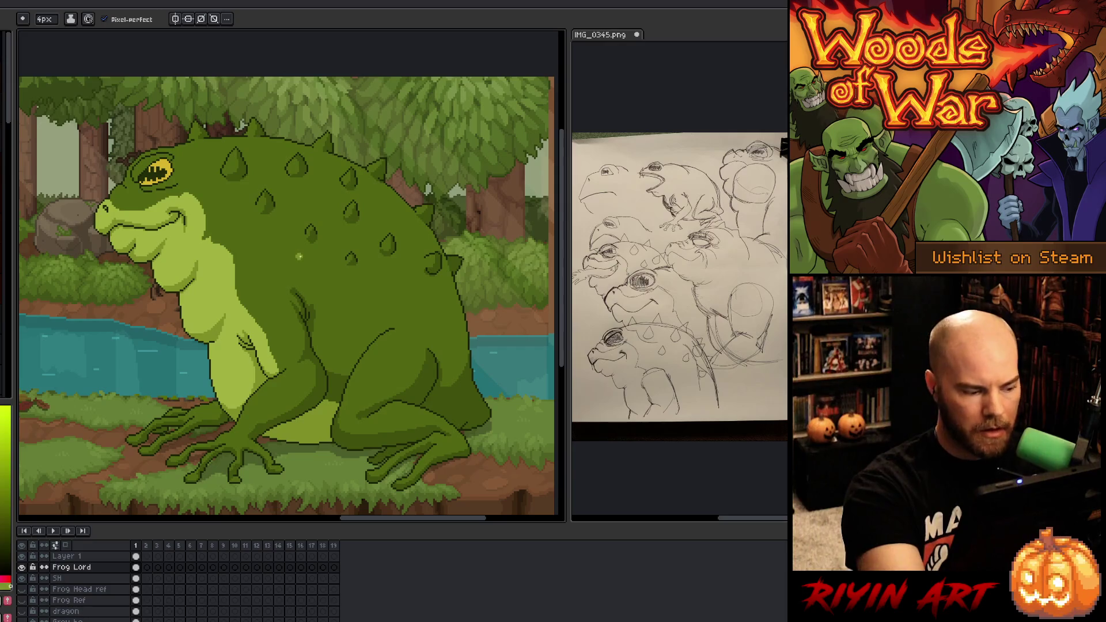
left_click(304, 258, "alt")
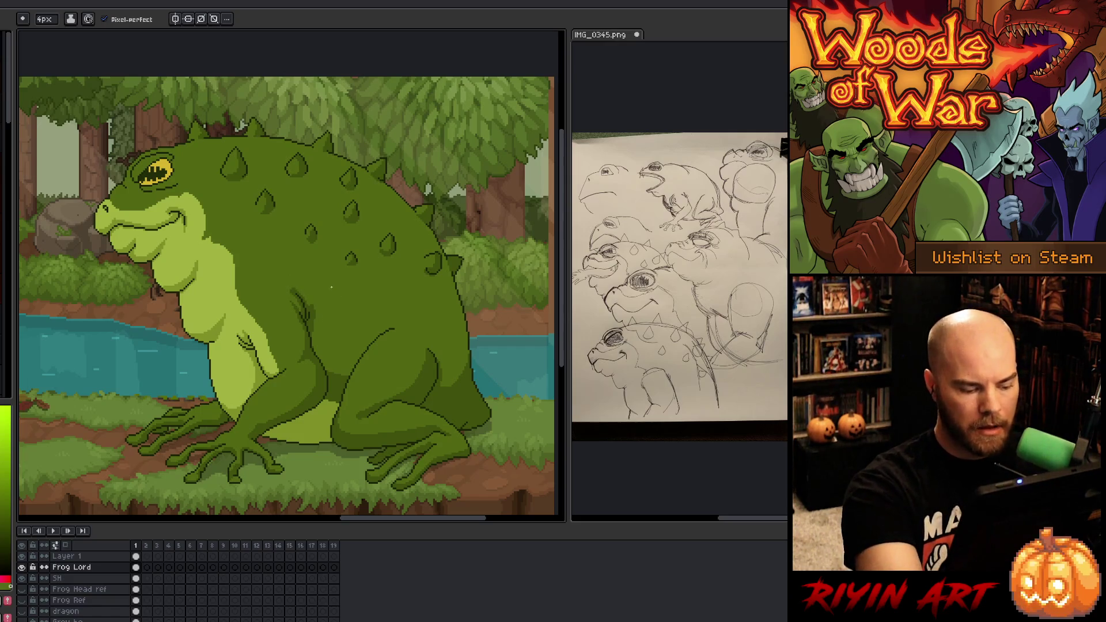
left_click(332, 286)
key("ctrl+shift+c")
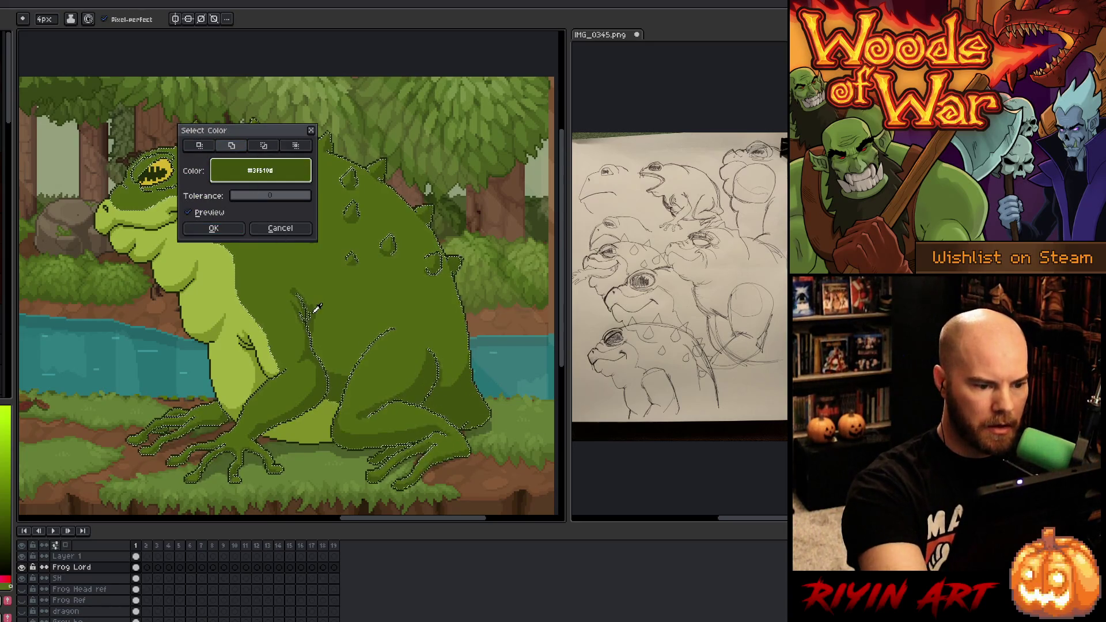
key("Return")
key("ctrl+d")
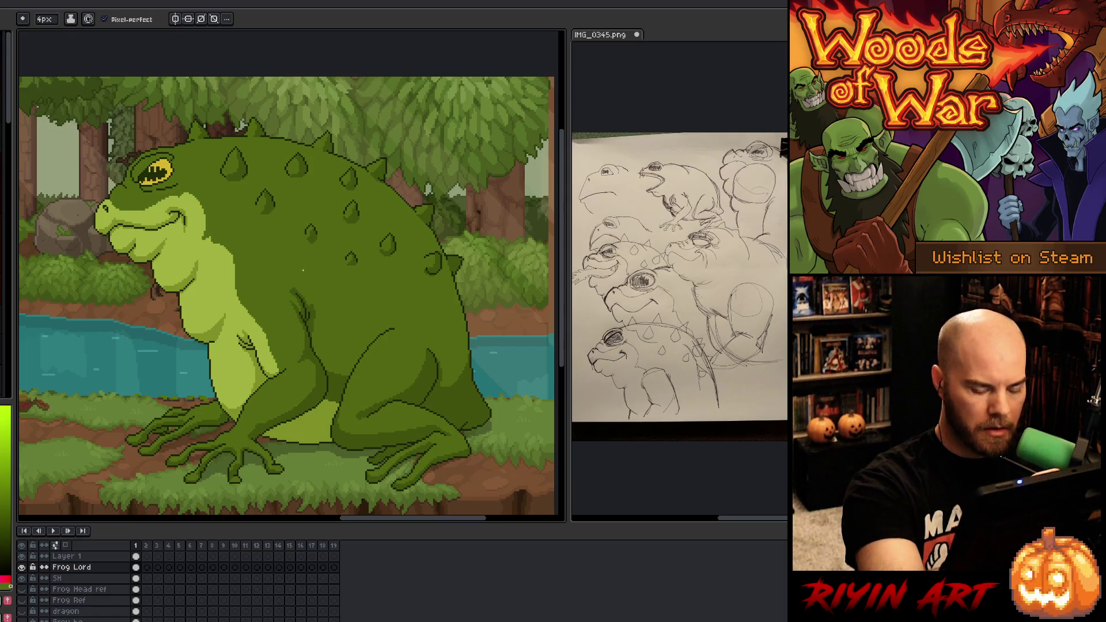
key("ctrl+shift+d")
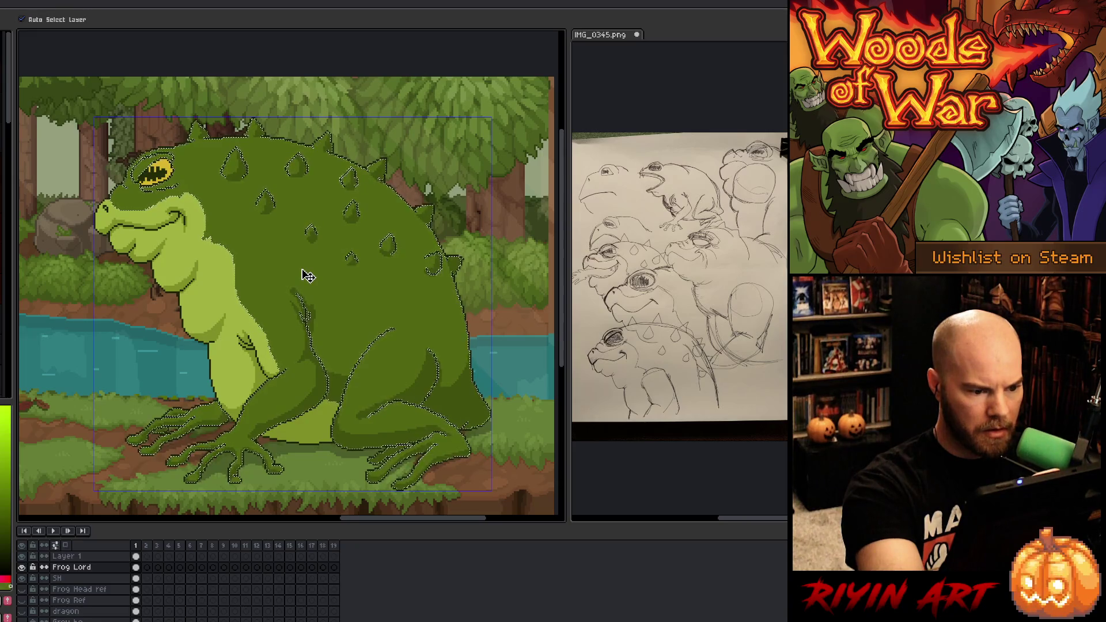
key("ctrl+d")
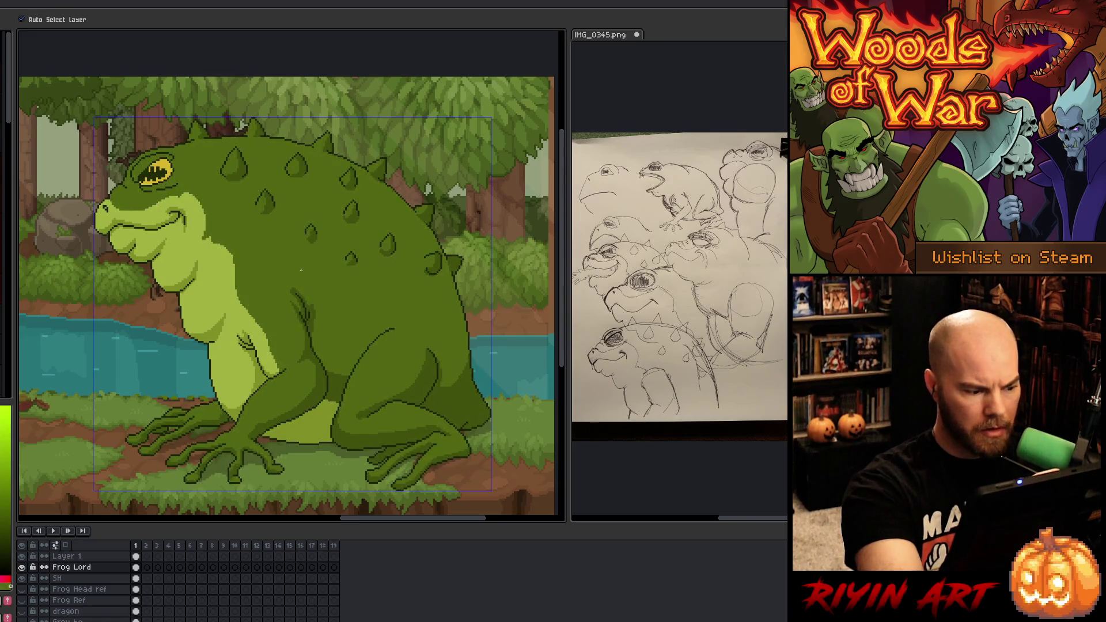
key("b")
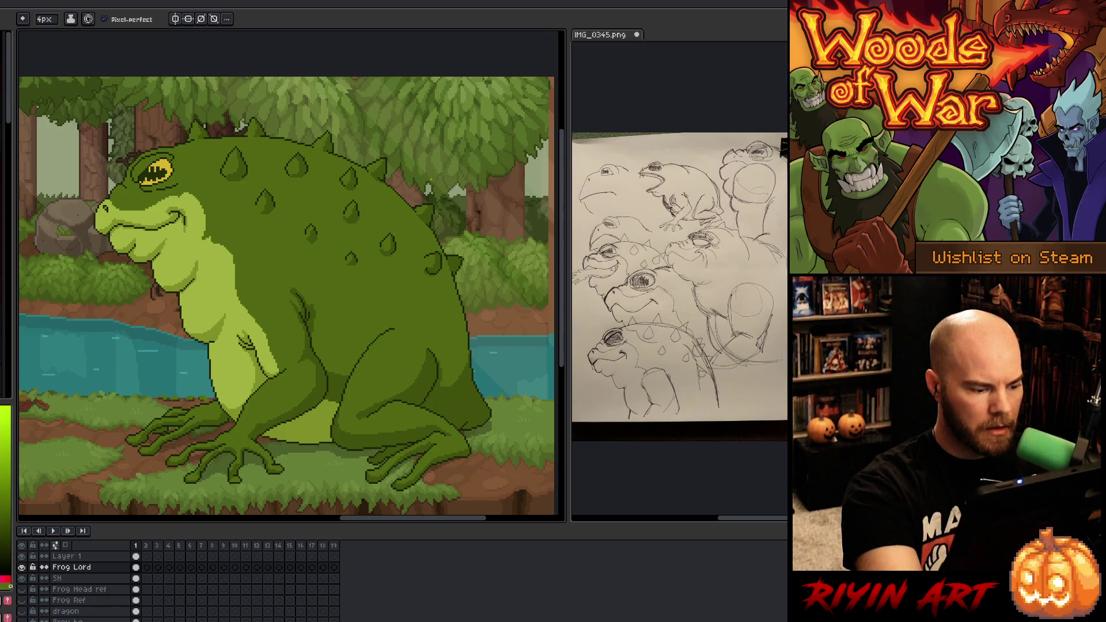
Step: Try dark diagonal hatching strokes across the frog's belly, then undo them
key("ctrl")
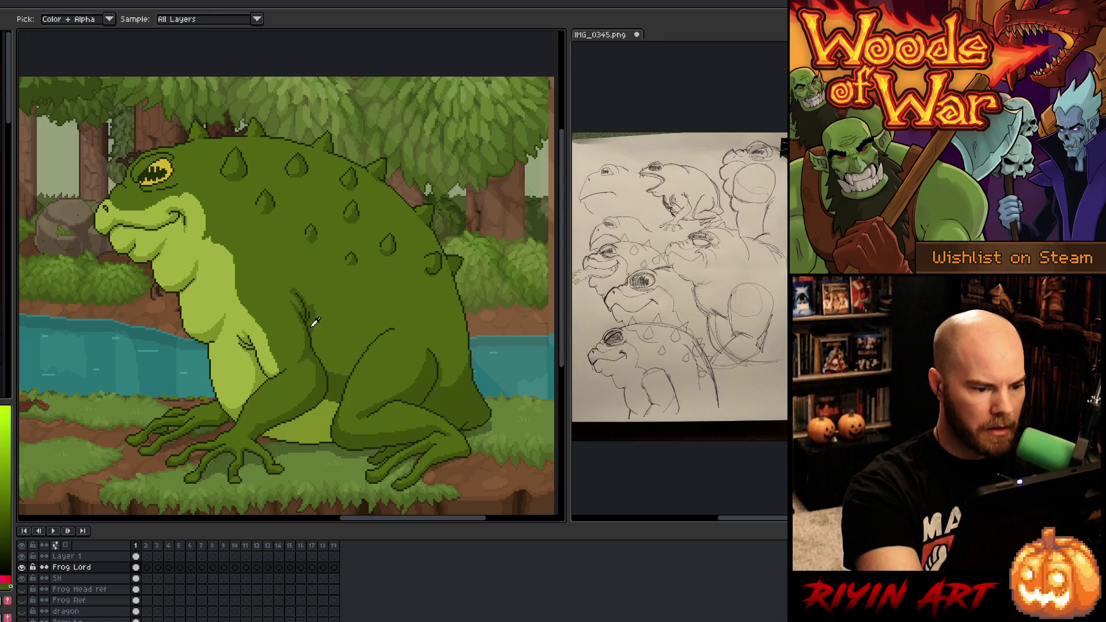
left_click_drag(301, 275, 286, 296)
left_click_drag(326, 255, 299, 296)
left_click_drag(358, 235, 305, 300)
left_click_drag(407, 262, 307, 301)
left_click_drag(364, 293, 321, 323)
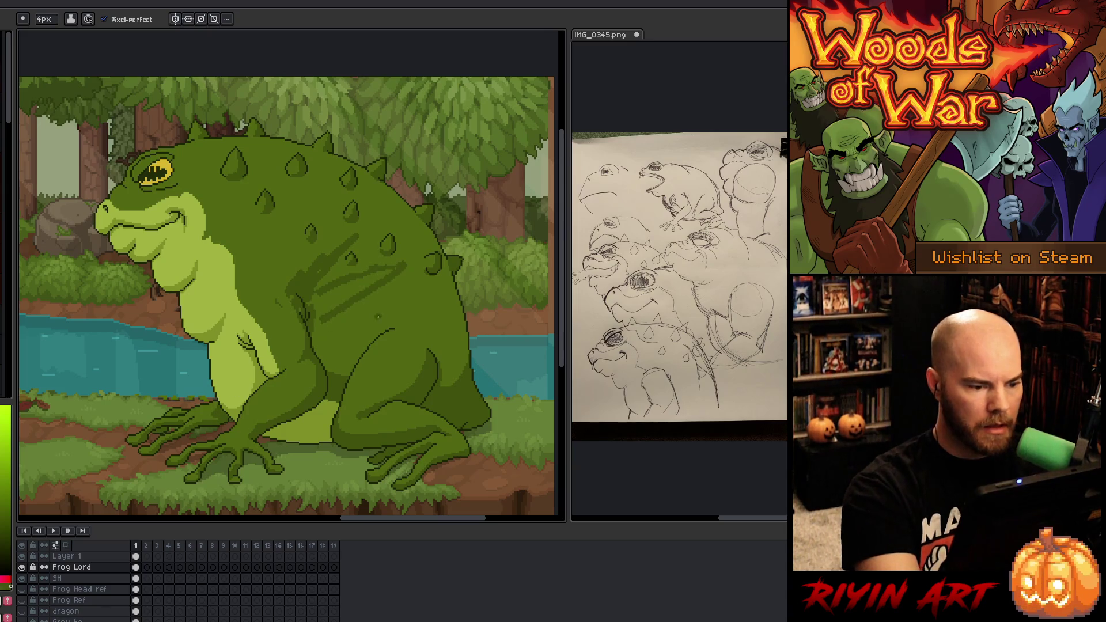
key("ctrl+z")
key("ctrl+z")
key("ctrl+z")
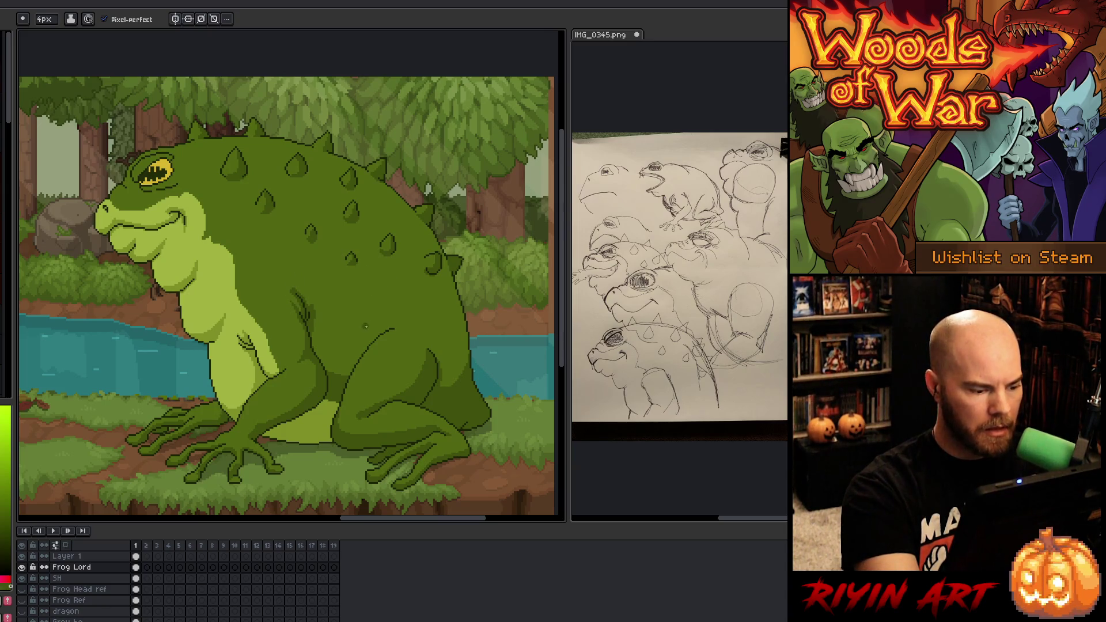
Step: Check Layer 1's contents, merge it into Frog Lord, and open Select Color Range
left_click(22, 557)
left_click(22, 557)
left_click(87, 556)
key("Delete")
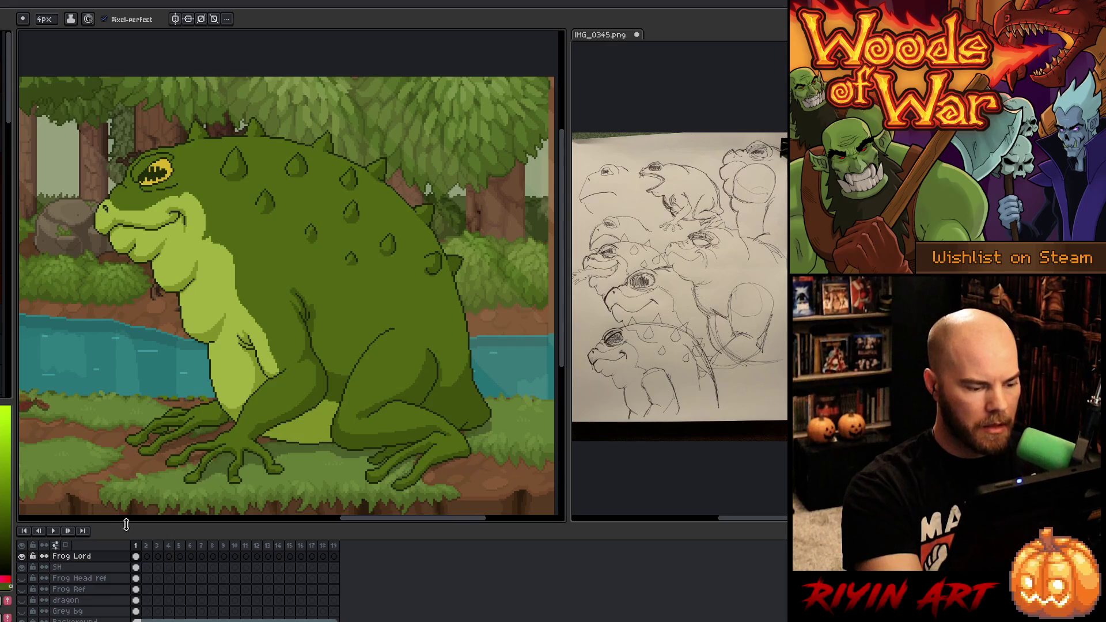
key("ctrl+shift+c")
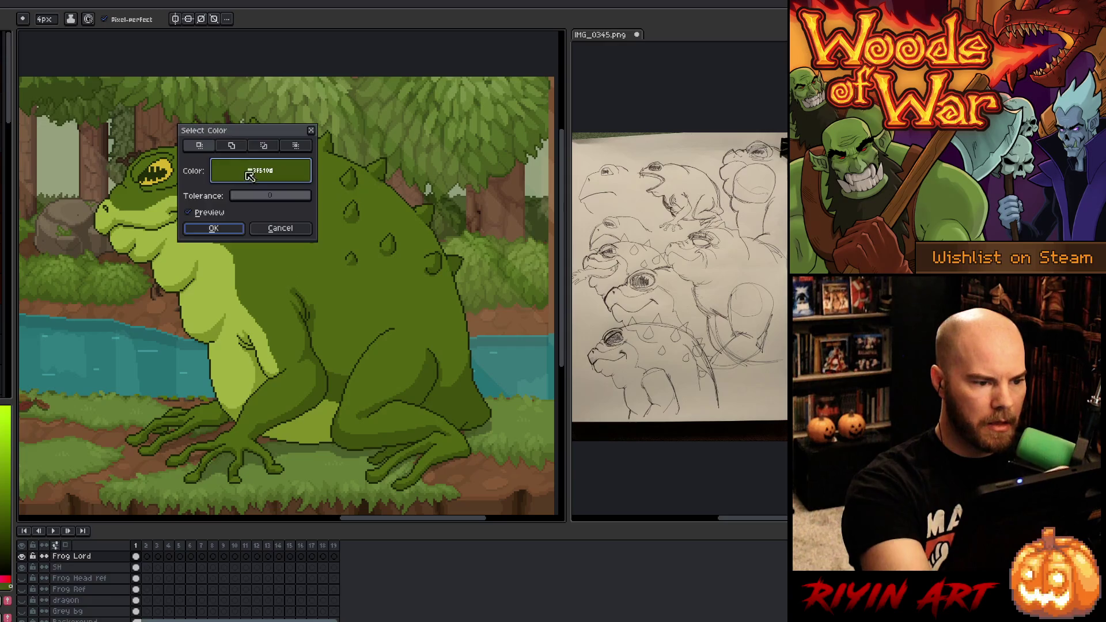
Step: Add the frog body's dark green #3F510D to the colour-range selection and apply it
left_click(295, 259, "shift")
left_click(311, 304)
left_click(314, 305)
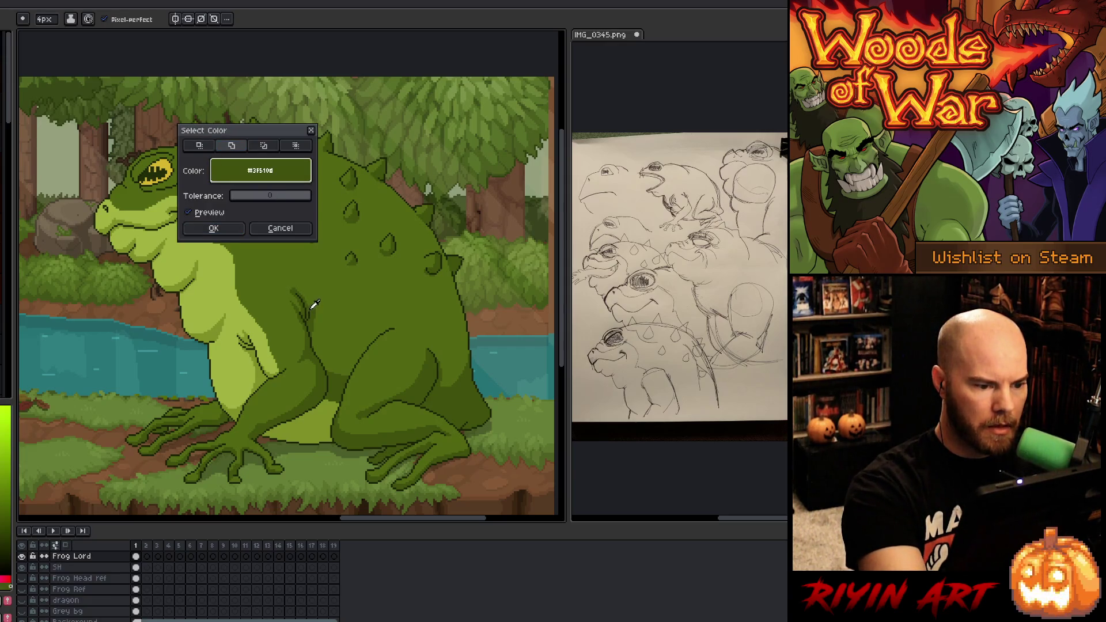
key("Return")
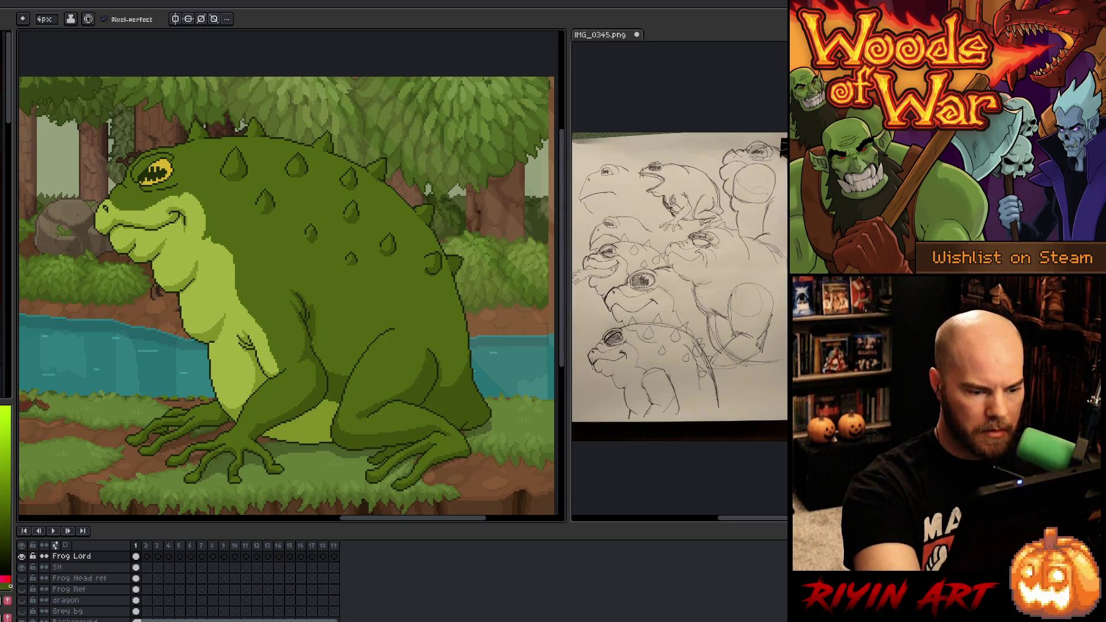
Step: Undo a stray belly stroke, paint dark pixels below the eye's pupil, and centre the head
left_click_drag(314, 336, 327, 368)
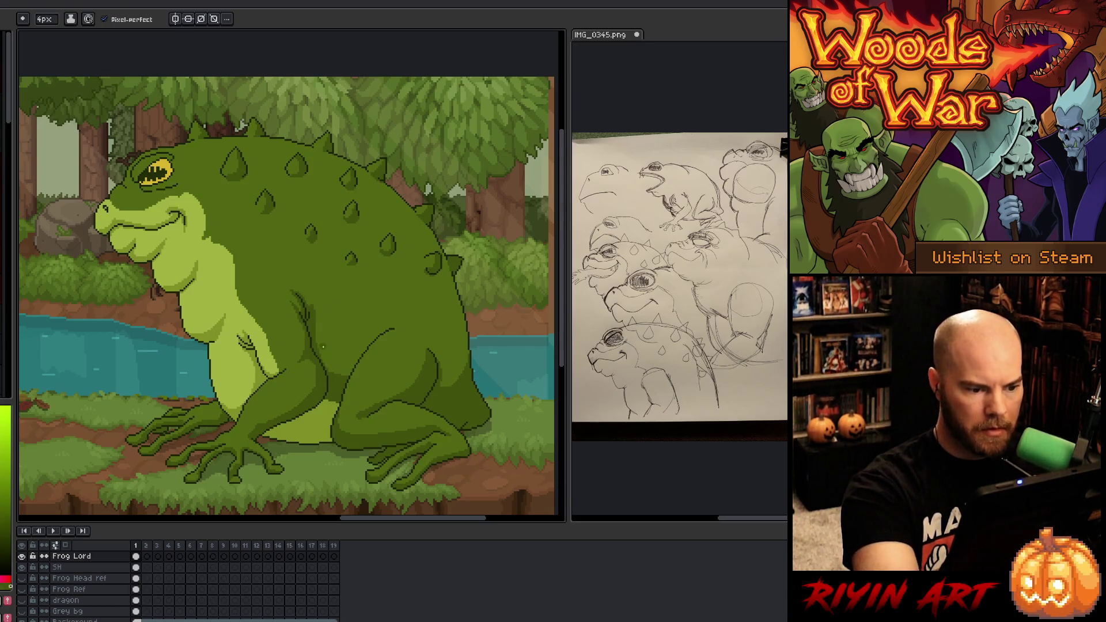
key("ctrl+z")
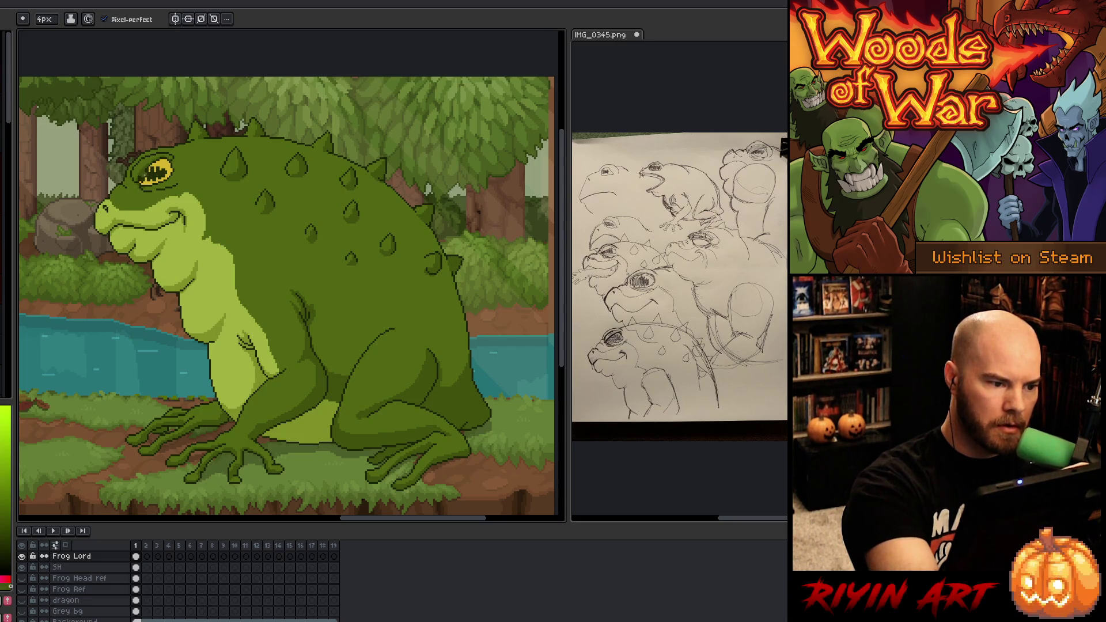
mouse_move(148, 186)
left_mouse_down()
mouse_move(173, 185)
mouse_move(181, 167)
left_mouse_up()
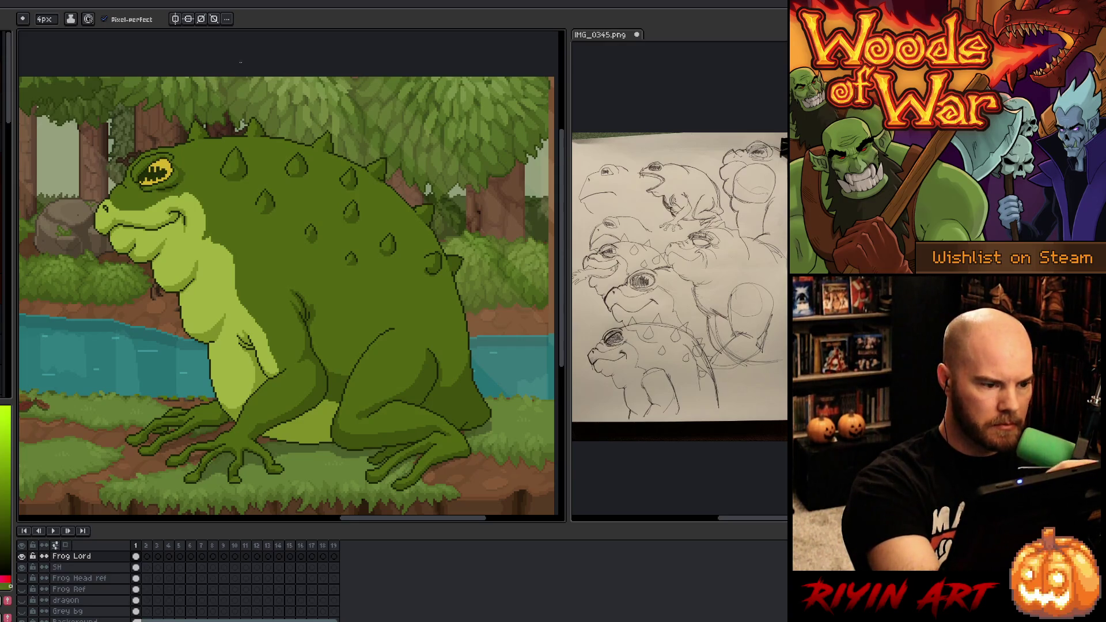
scroll(183, 162, "up", 3)
left_click_drag(148, 213, 236, 238)
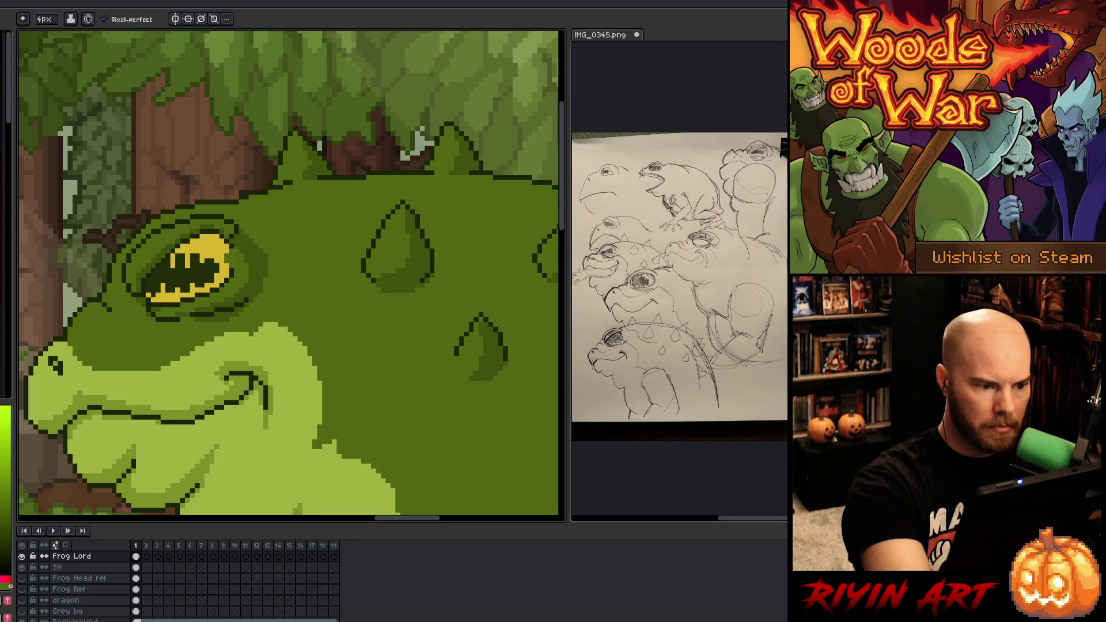
Step: Sample the dark green from the eye outline with the eyedropper
key("ctrl")
key("ctrl")
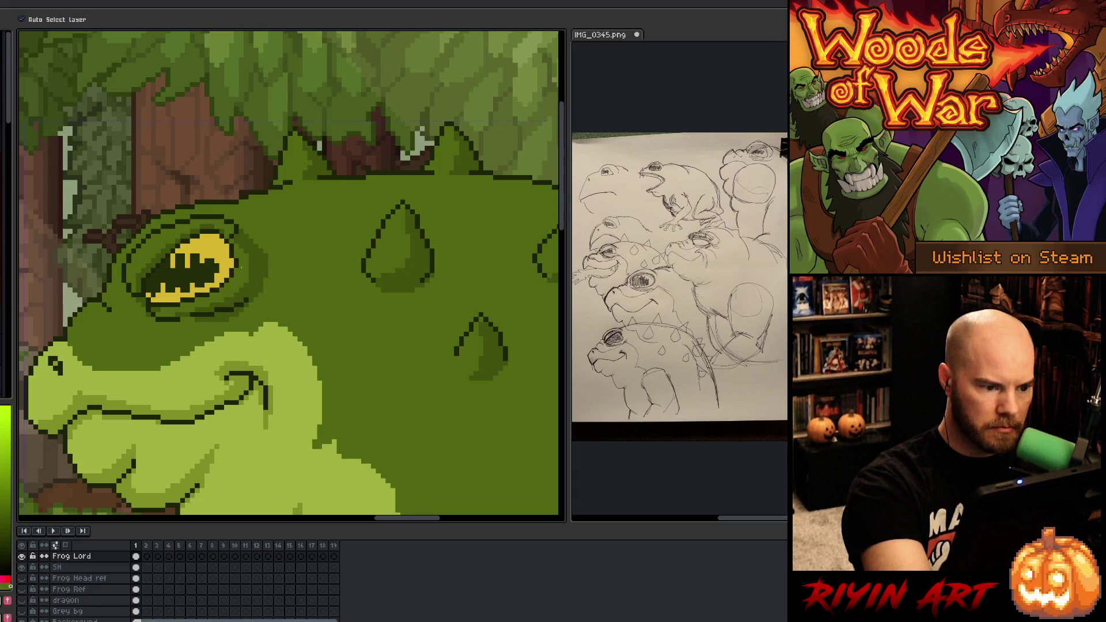
key("ctrl")
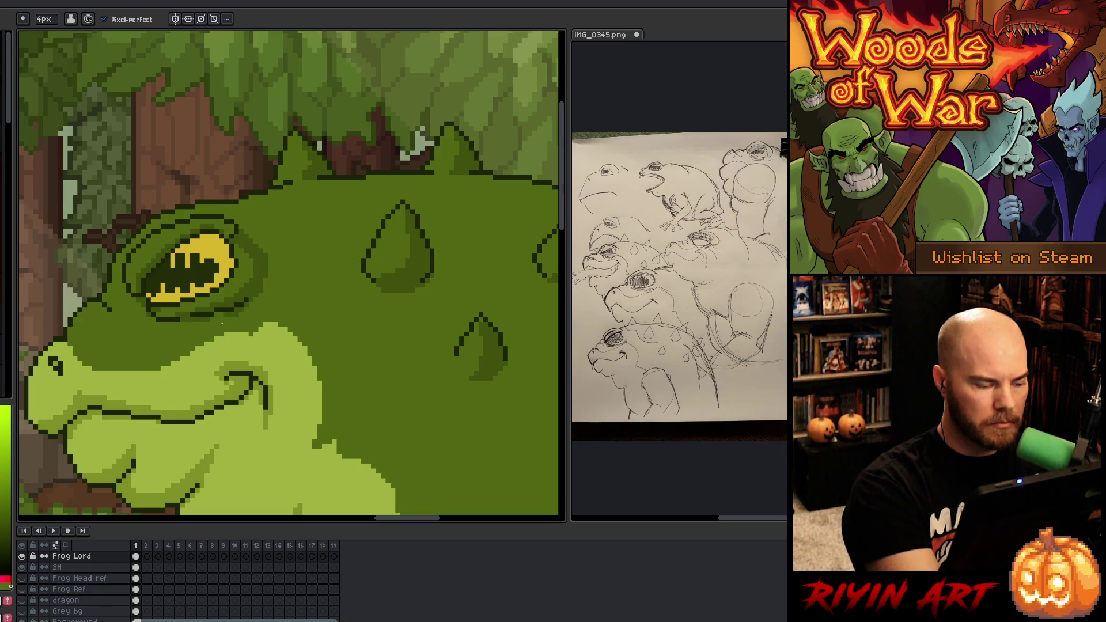
key("i")
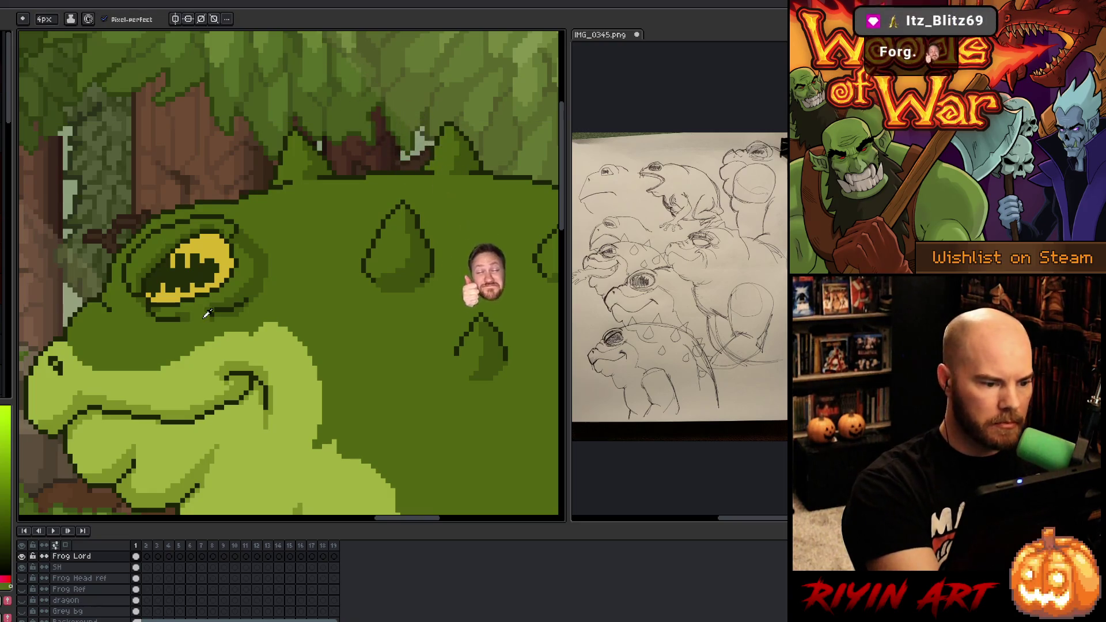
key("b")
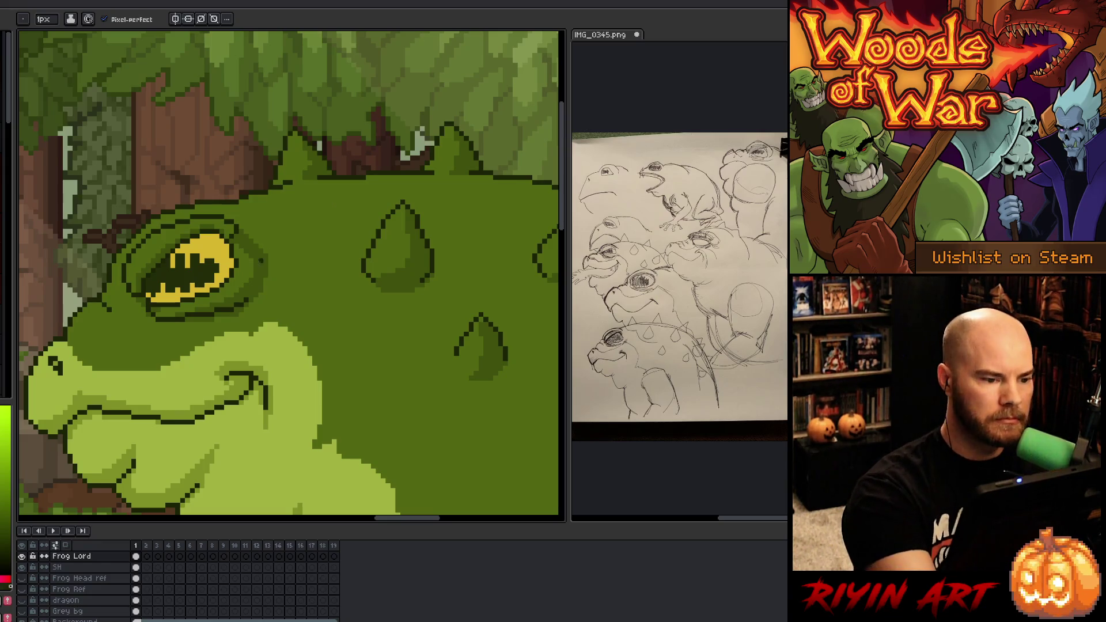
key("i")
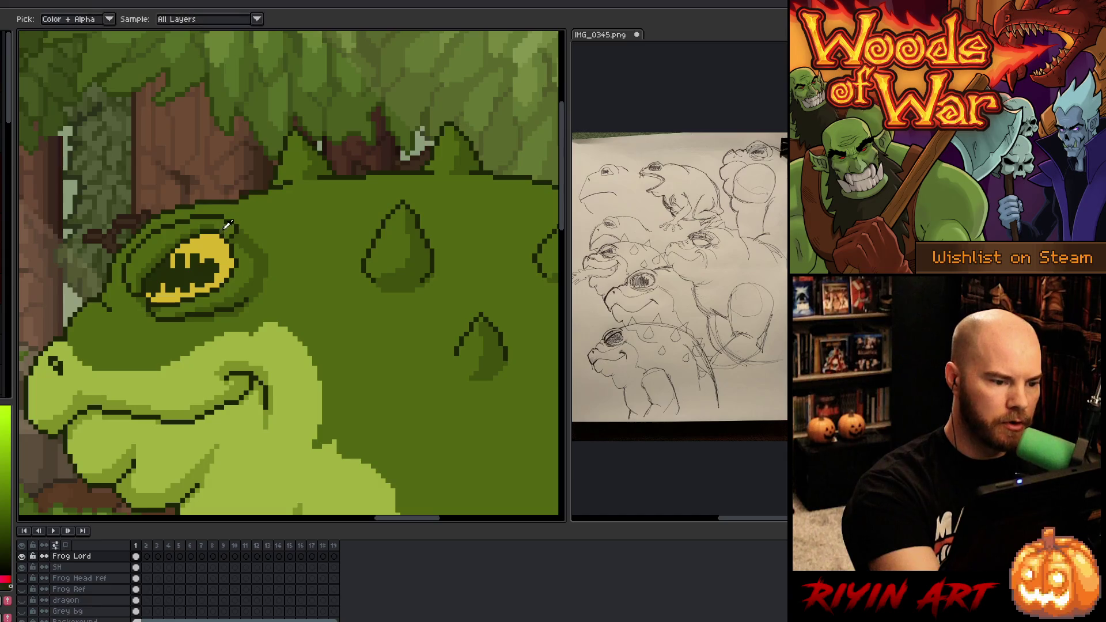
left_click(228, 219)
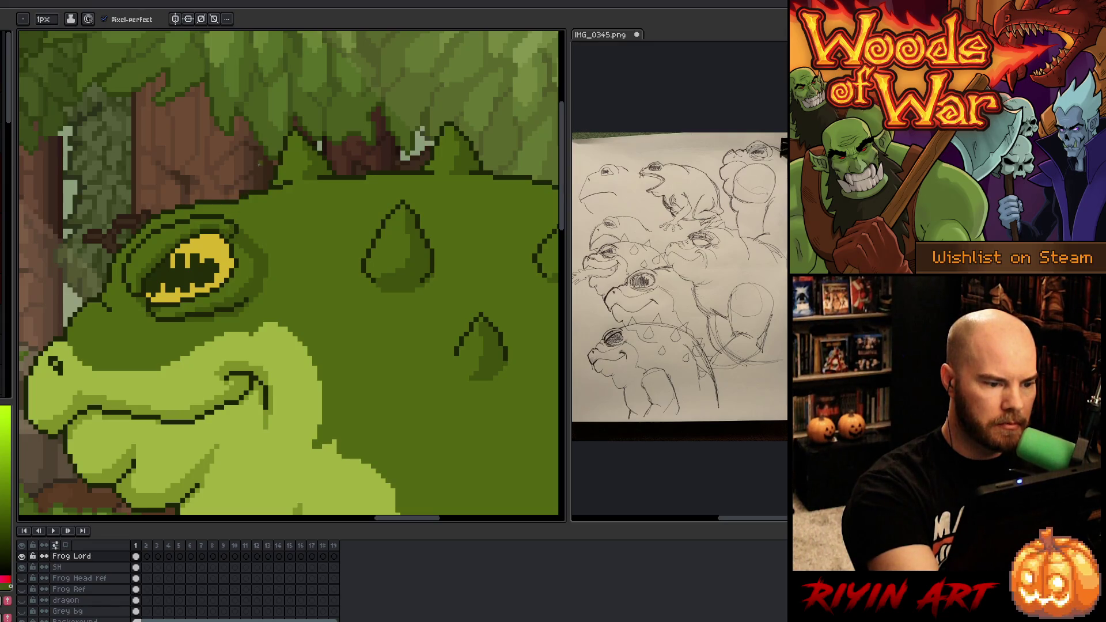
key("i")
left_click(244, 230)
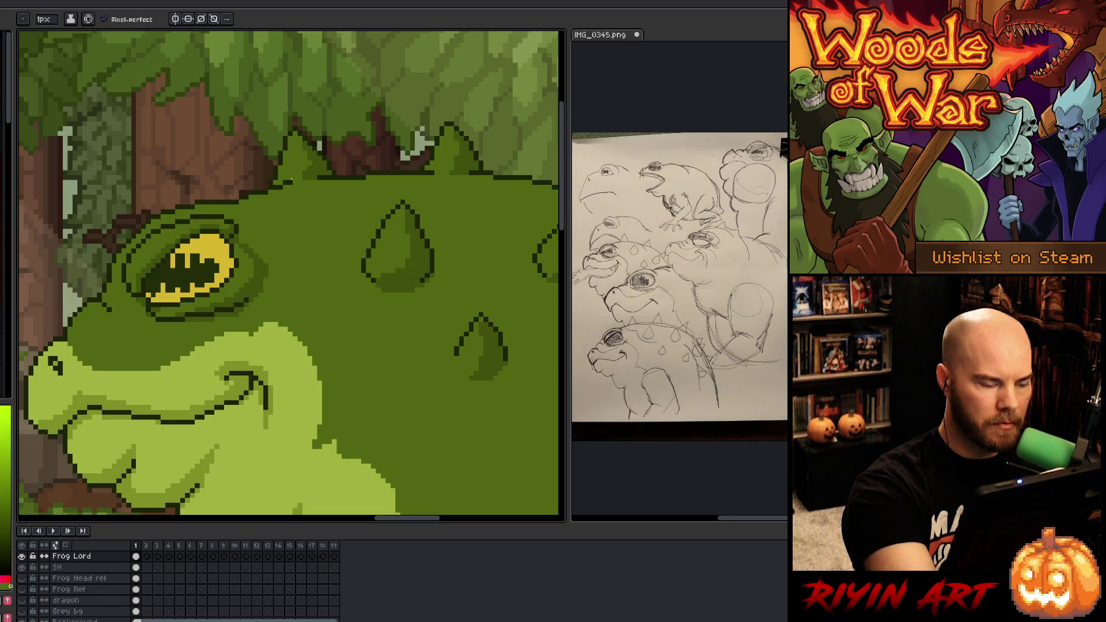
left_click(242, 230, "alt")
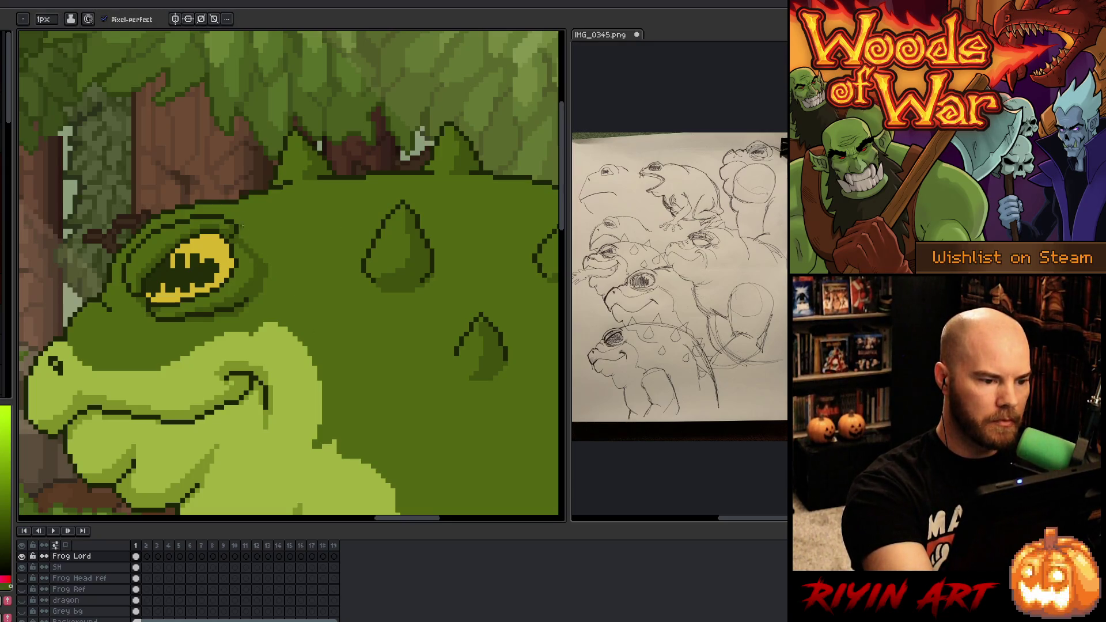
Step: Zoom out to the frog, then select all #3F510D pixels and return to the 1px pencil
scroll(321, 362, "down", 1)
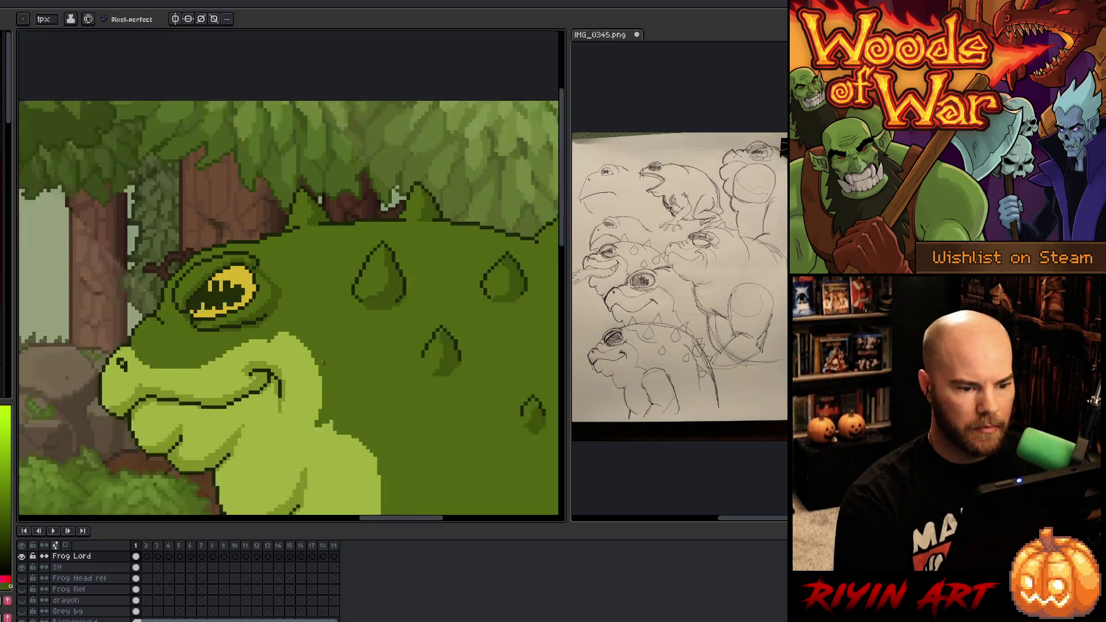
scroll(321, 361, "down", 1)
left_click_drag(348, 399, 349, 295)
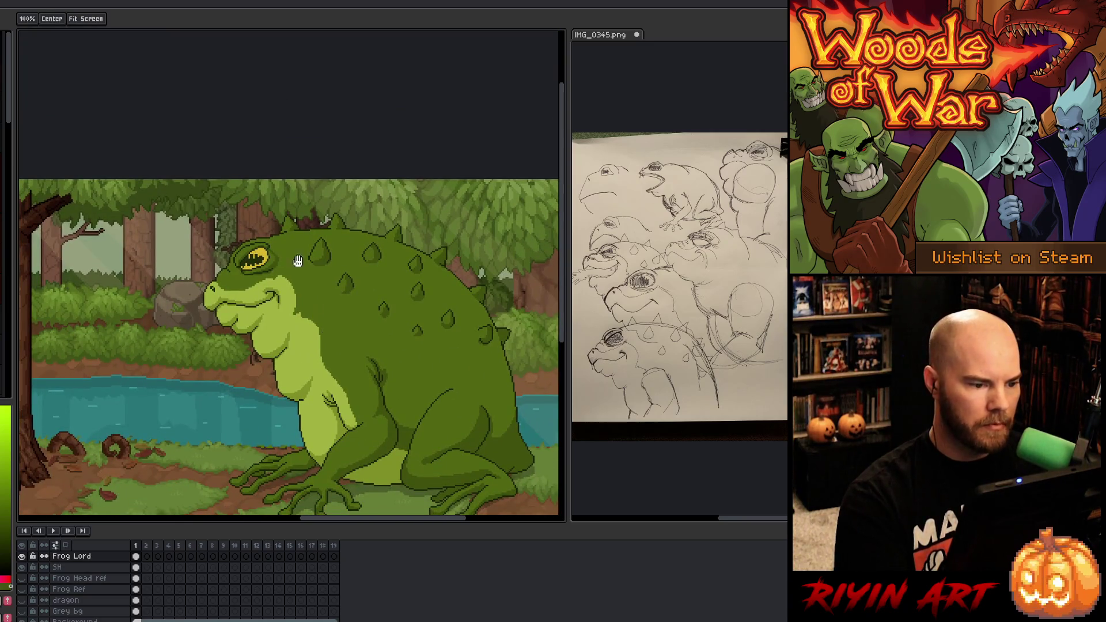
scroll(299, 263, "up", 2)
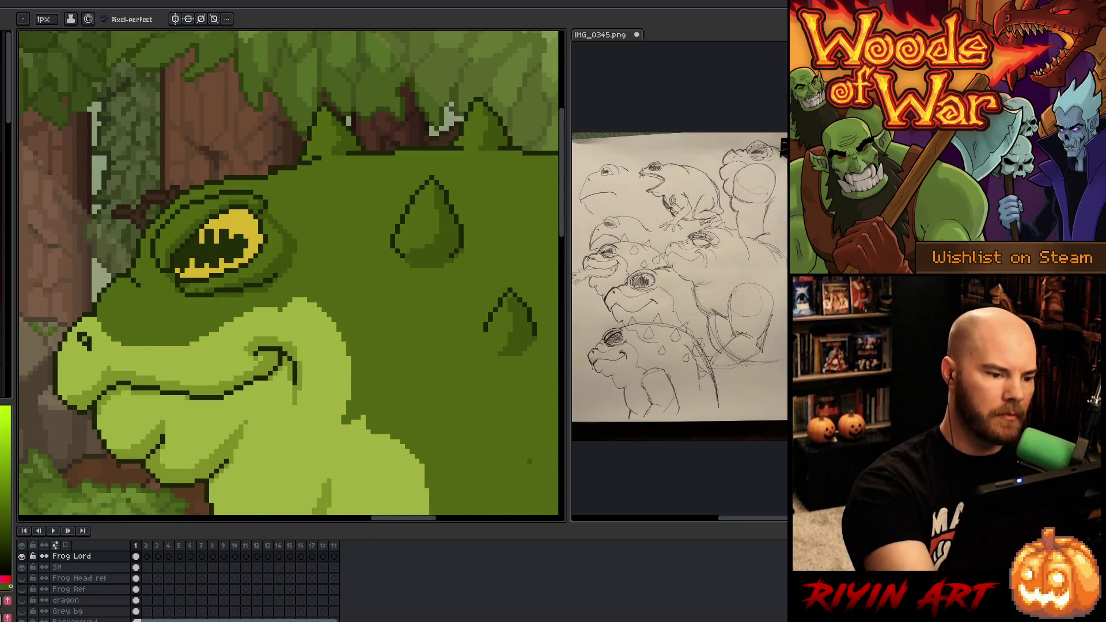
left_click(182, 284, "alt")
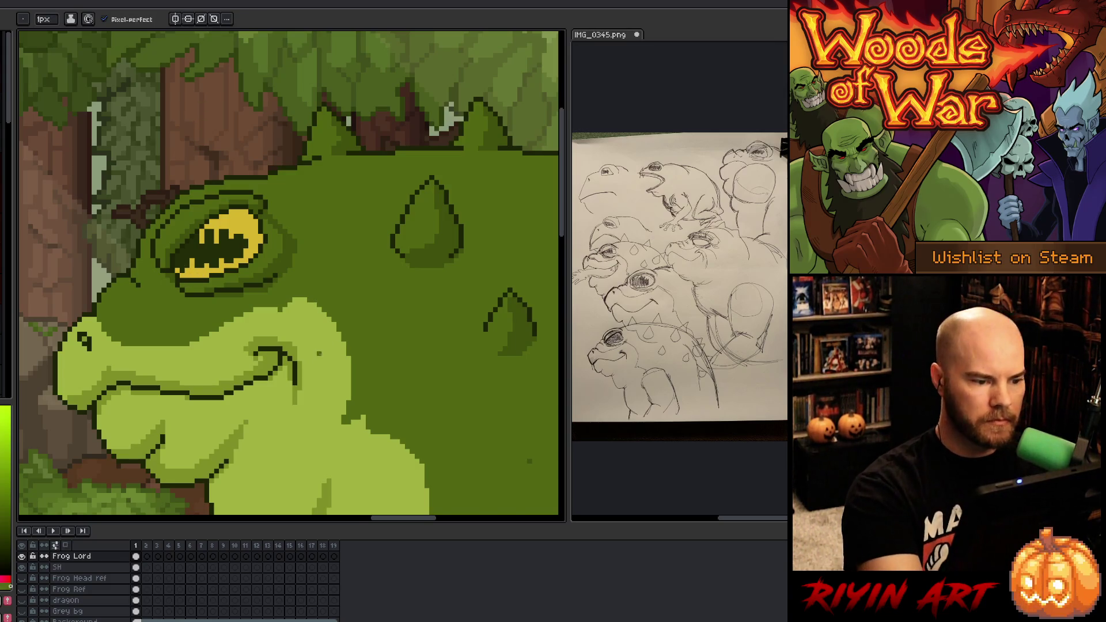
scroll(260, 284, "down", 2)
scroll(260, 284, "up", 2)
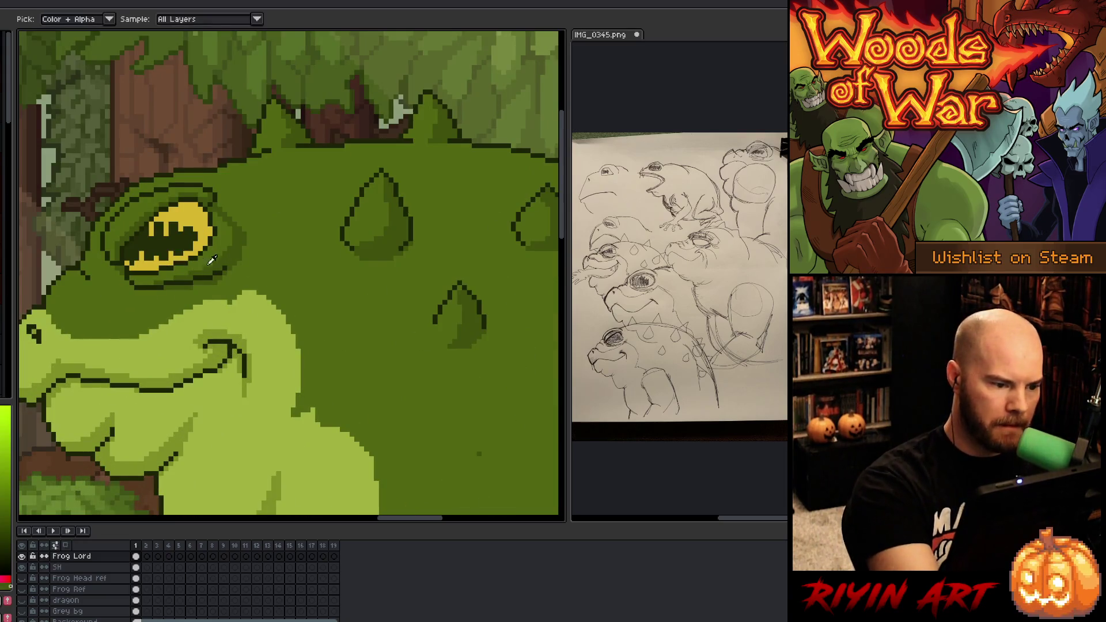
key("shift+c")
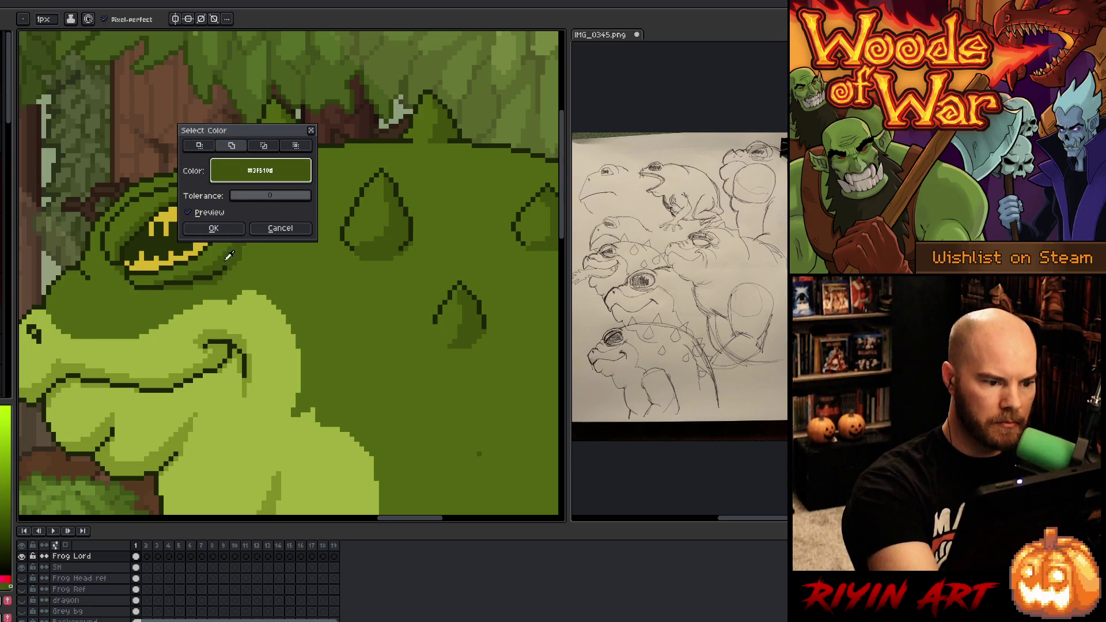
left_click(219, 228)
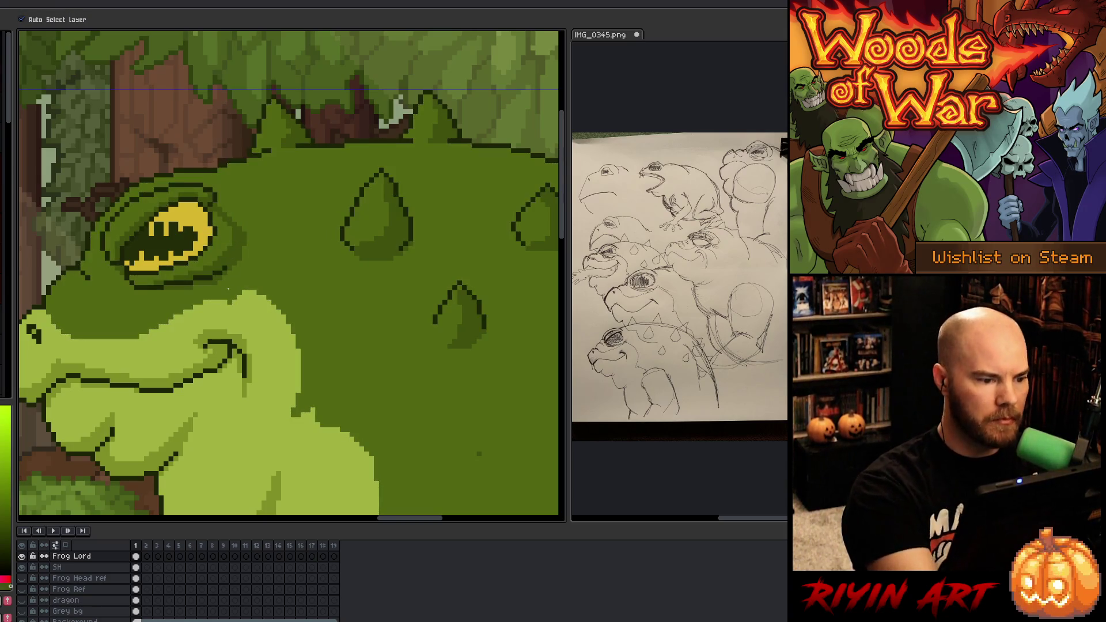
key("i")
key("b")
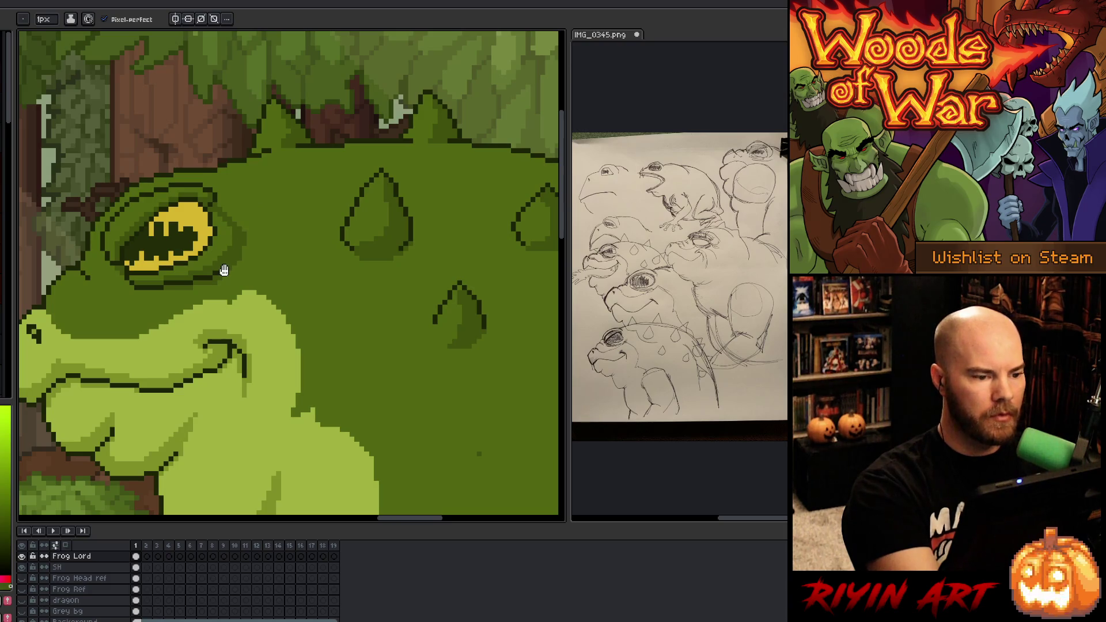
Step: Centre the eye and sample its yellow and the neighbouring greens
left_click_drag(222, 264, 316, 288)
key("v")
key("b")
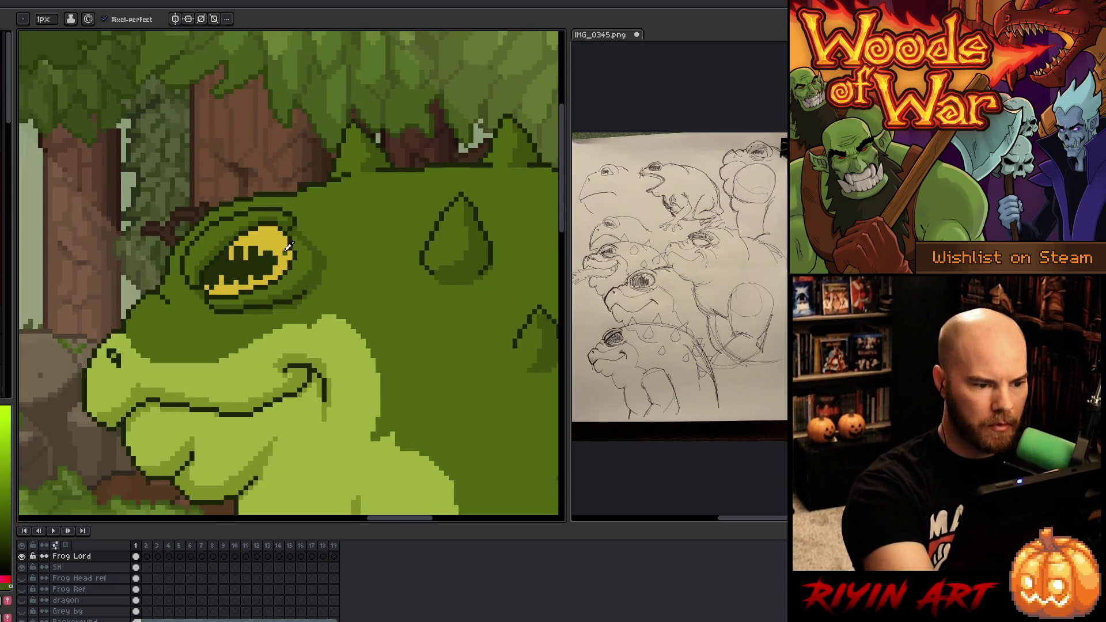
left_click(292, 248, "alt")
left_click(294, 251, "alt")
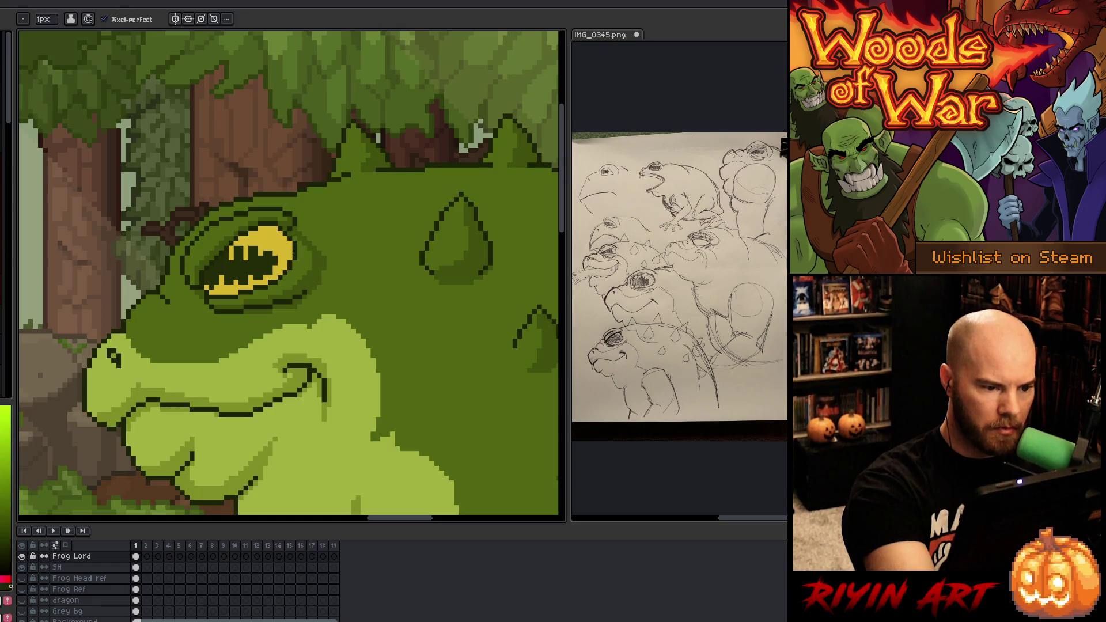
left_click(299, 237, "alt")
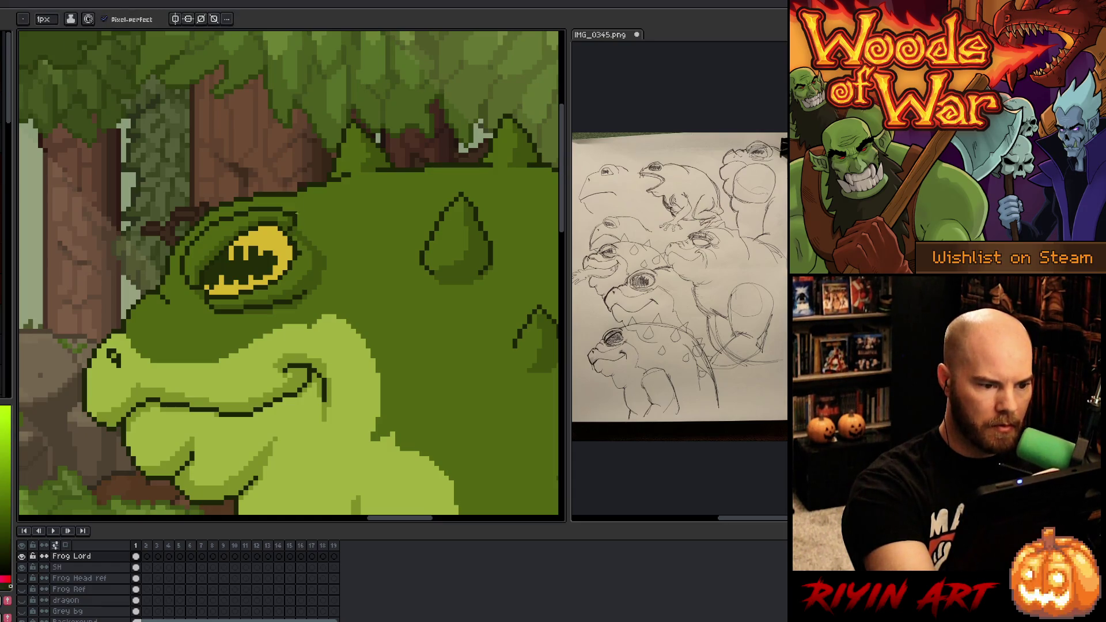
left_click(300, 245, "alt")
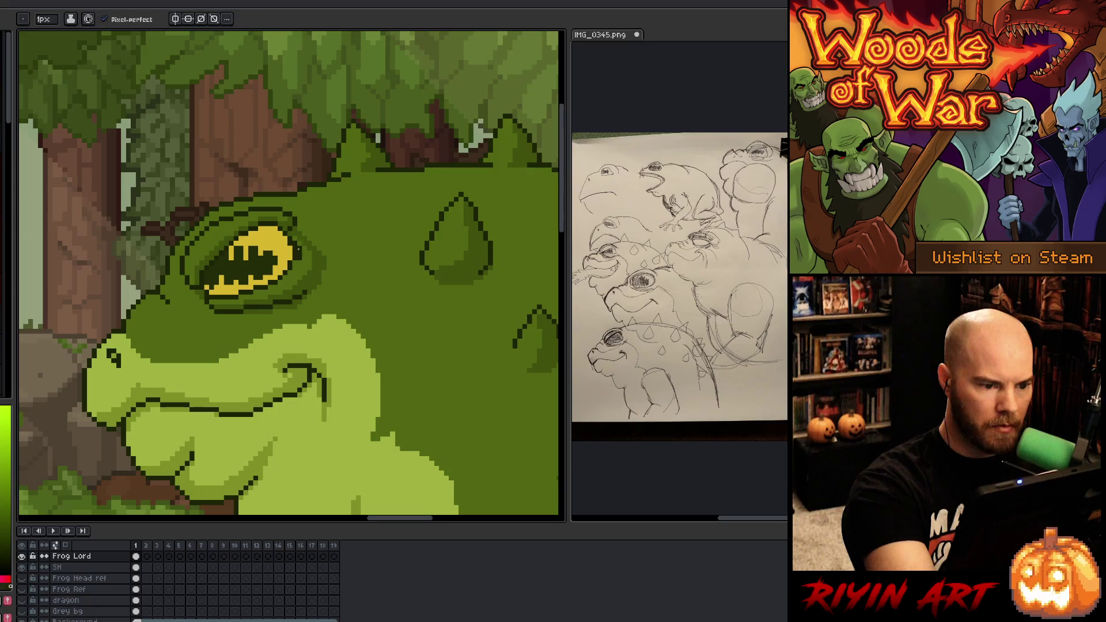
left_click(302, 266, "alt")
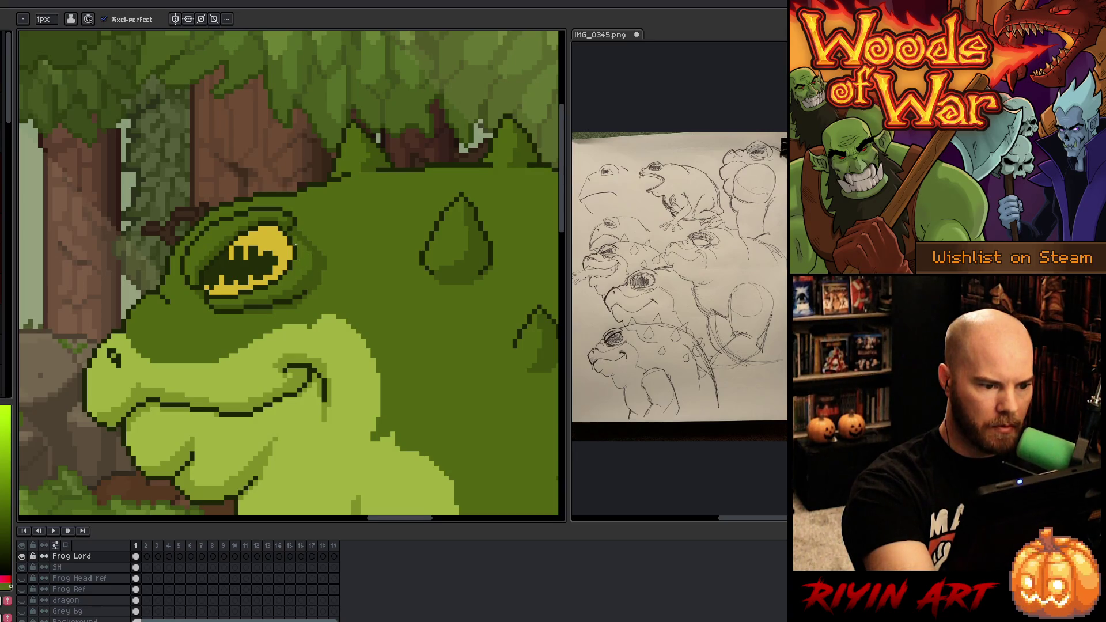
Step: Repaint the pixels along the eye's lower-left edge
left_click(216, 292)
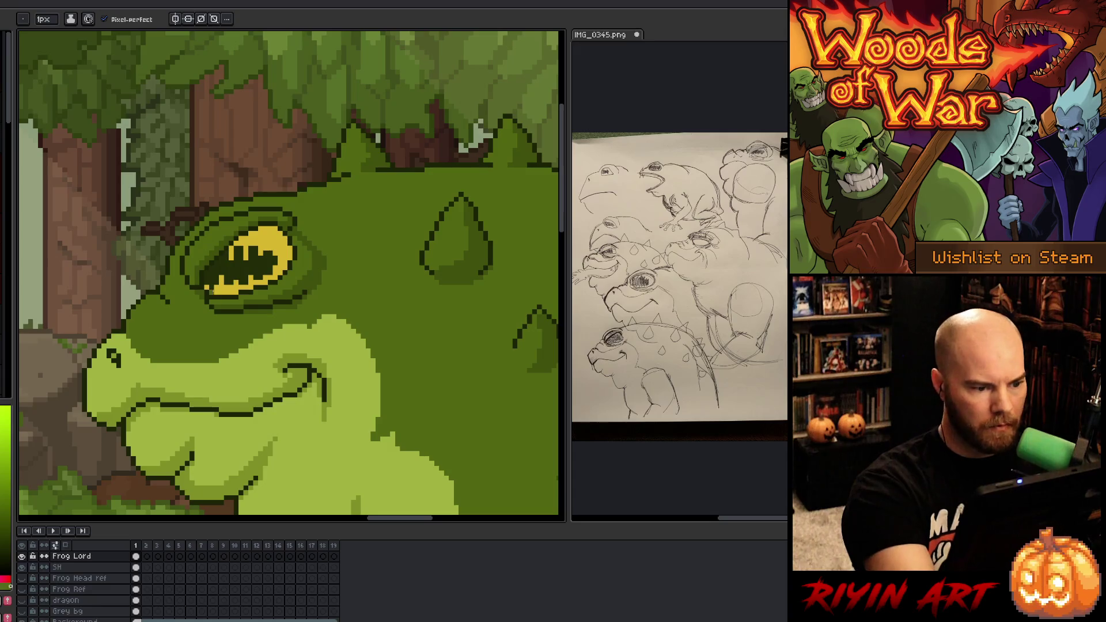
left_click(211, 288, "alt")
left_click(212, 290)
left_click(212, 292, "alt")
left_click(212, 293)
left_click(211, 291, "alt")
left_click(206, 292)
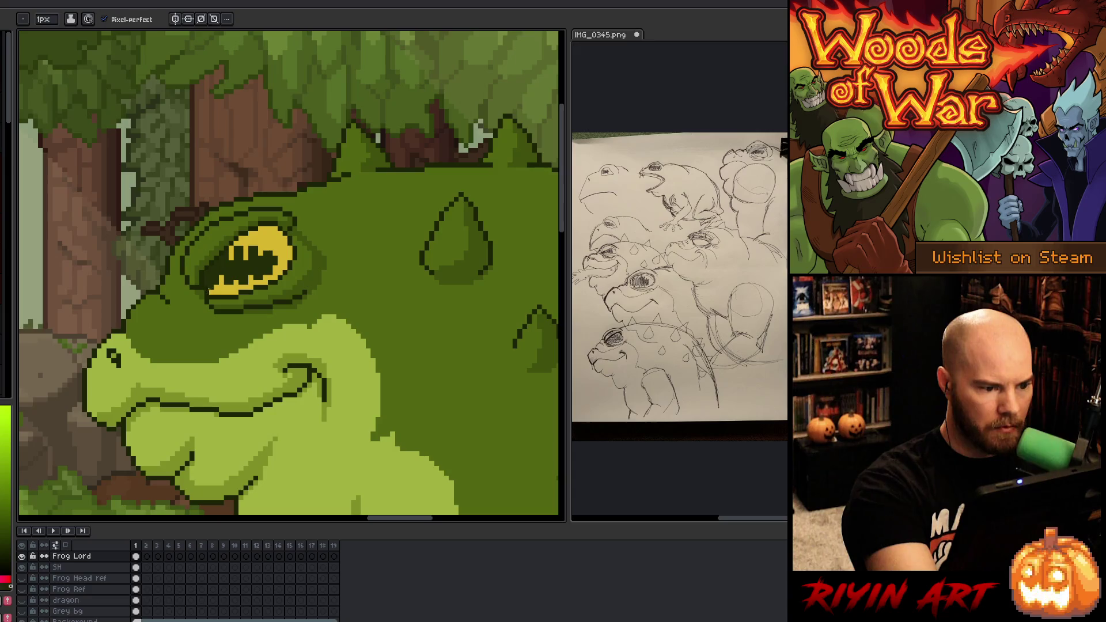
Step: Add a yellow pixel on the brow outline, then re-sample green and the eye's yellow
left_click(216, 279, "alt")
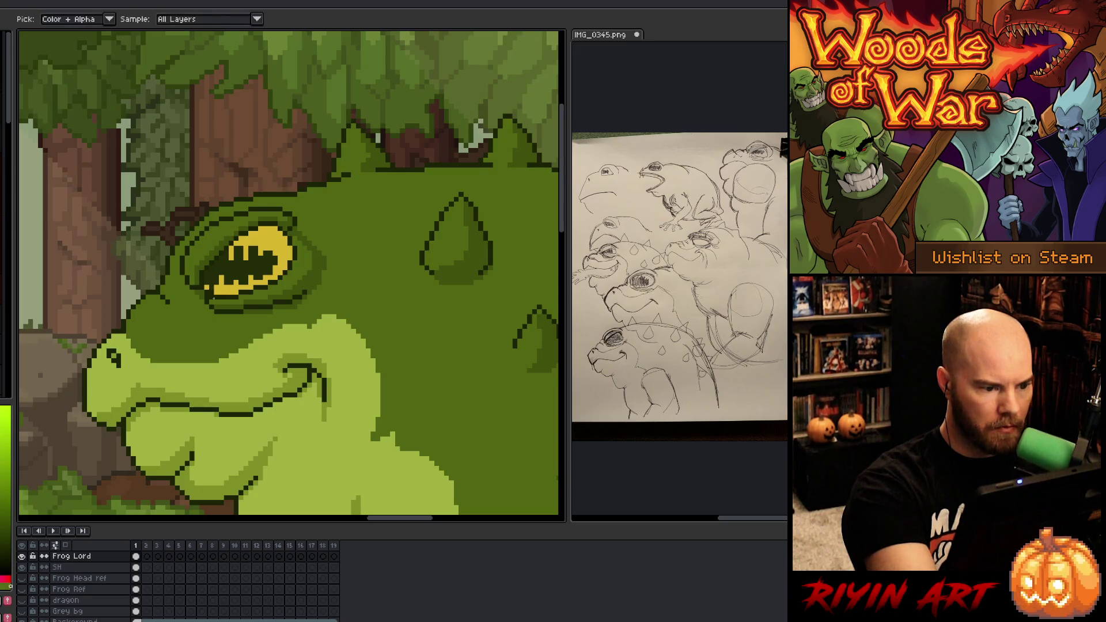
left_click(220, 284, "alt")
left_click(236, 199)
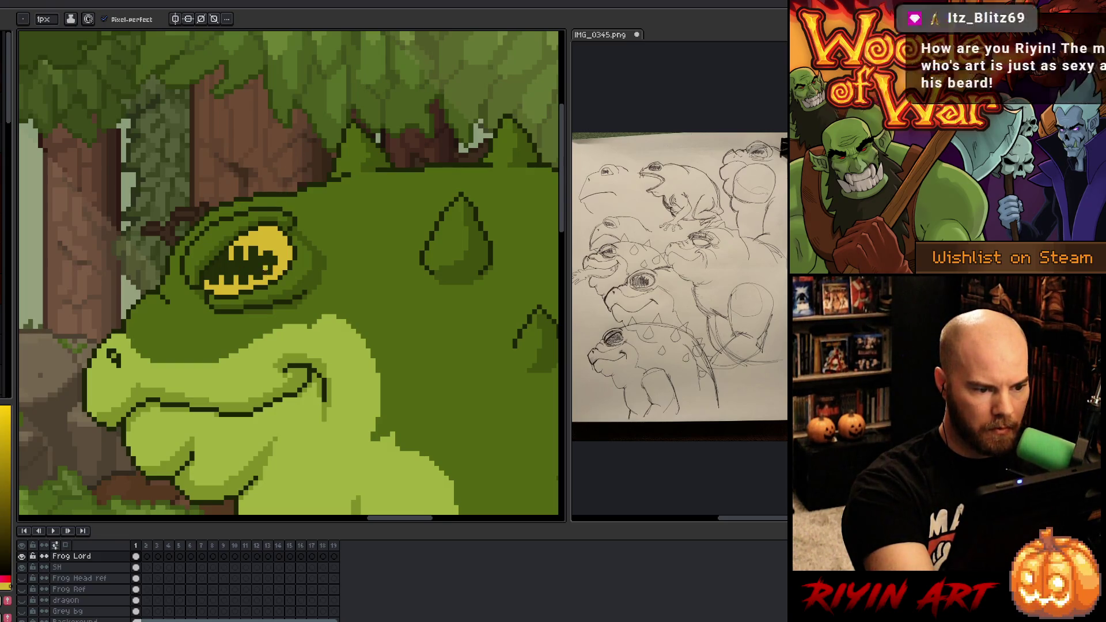
left_click(274, 259, "alt")
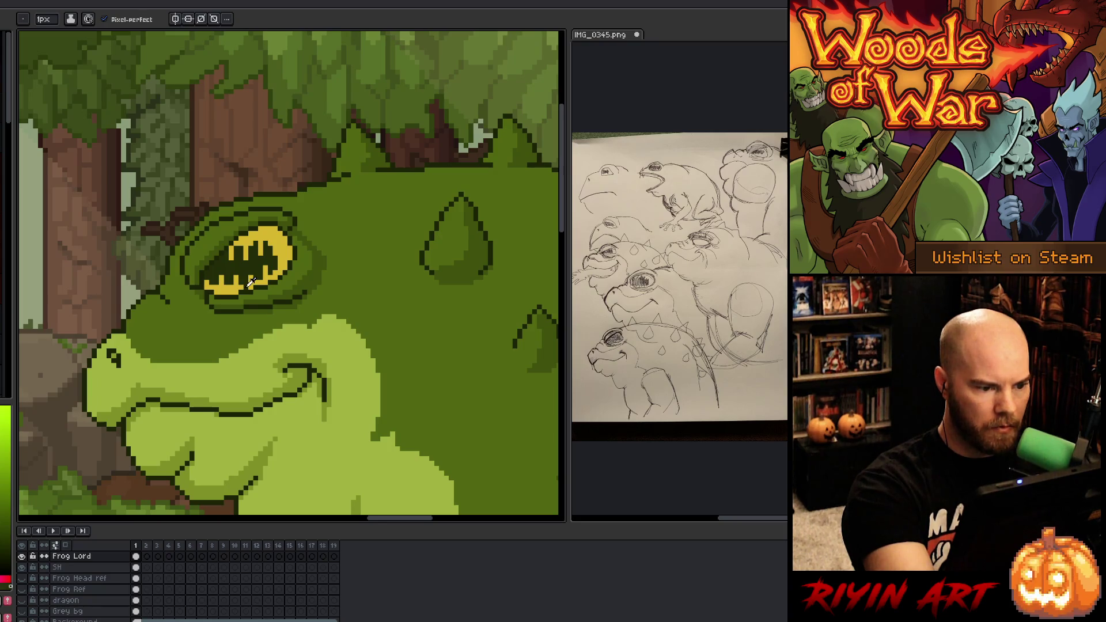
left_click(246, 263, "alt")
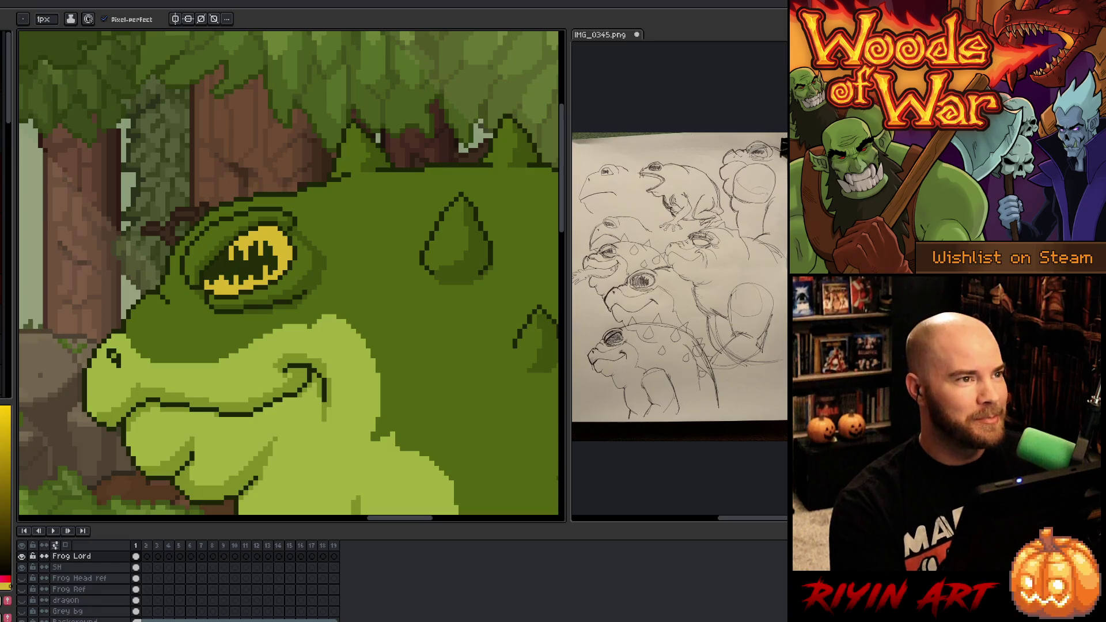
Step: Sample the frog's mid-green body colour and select all pixels of it
scroll(255, 185, "down", 4)
scroll(261, 195, "up", 1)
left_click_drag(261, 195, 191, 206)
key("ctrl+a")
key("ctrl+d")
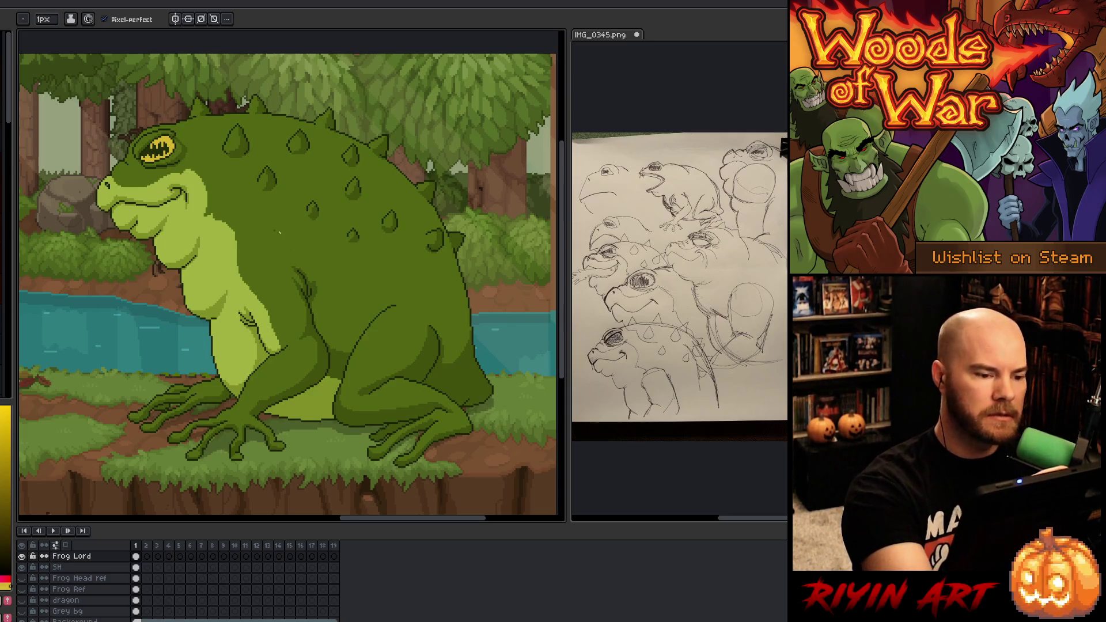
left_click(284, 232, "alt")
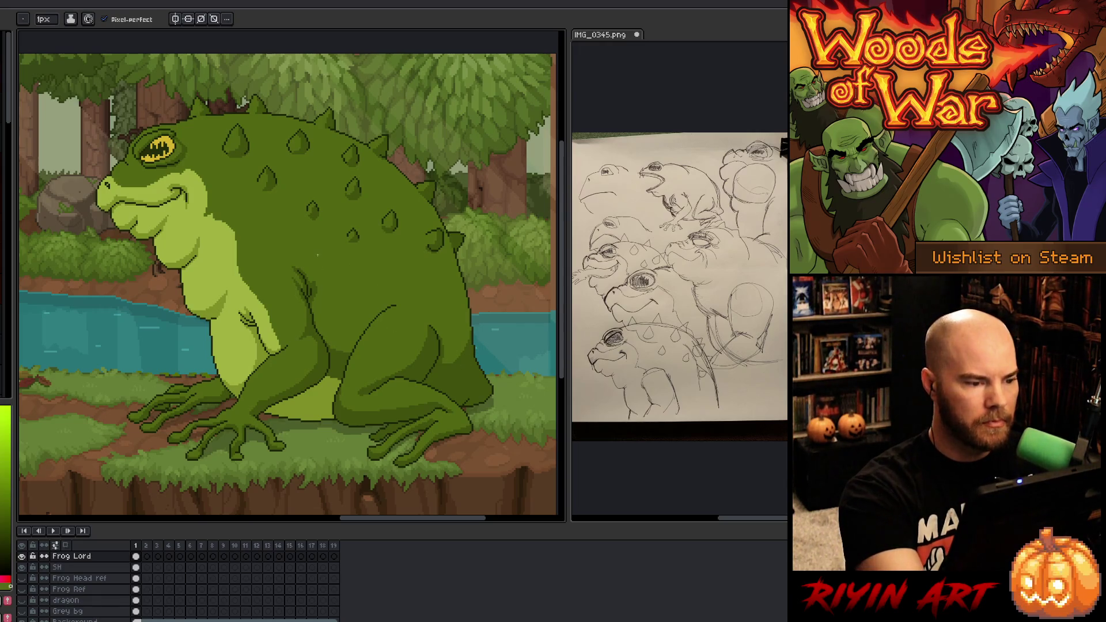
key("ctrl+shift+a")
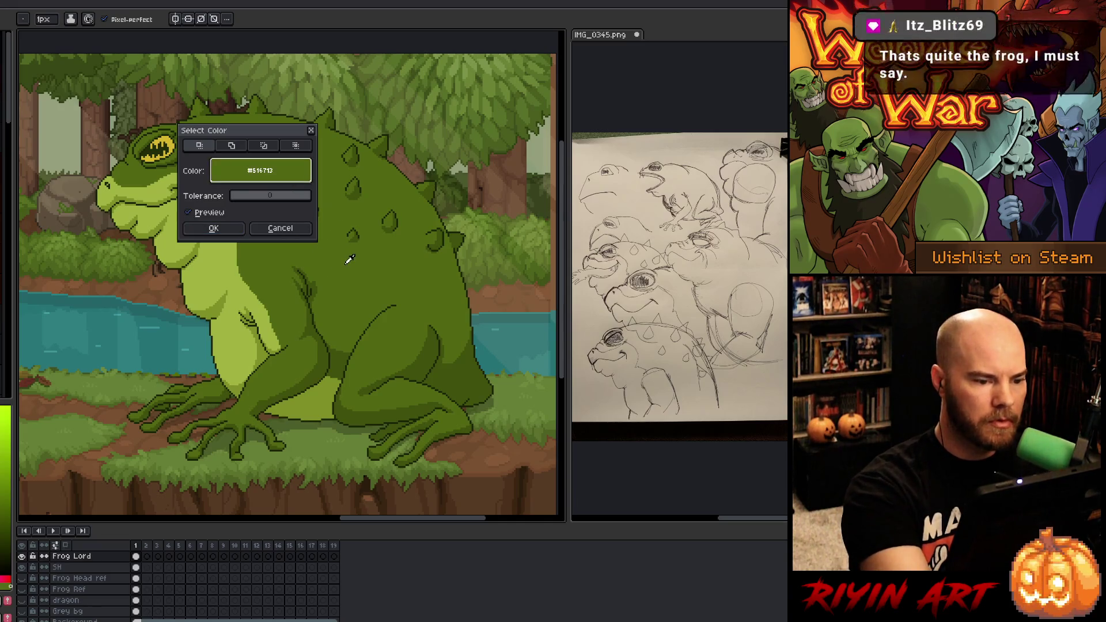
left_click(214, 228)
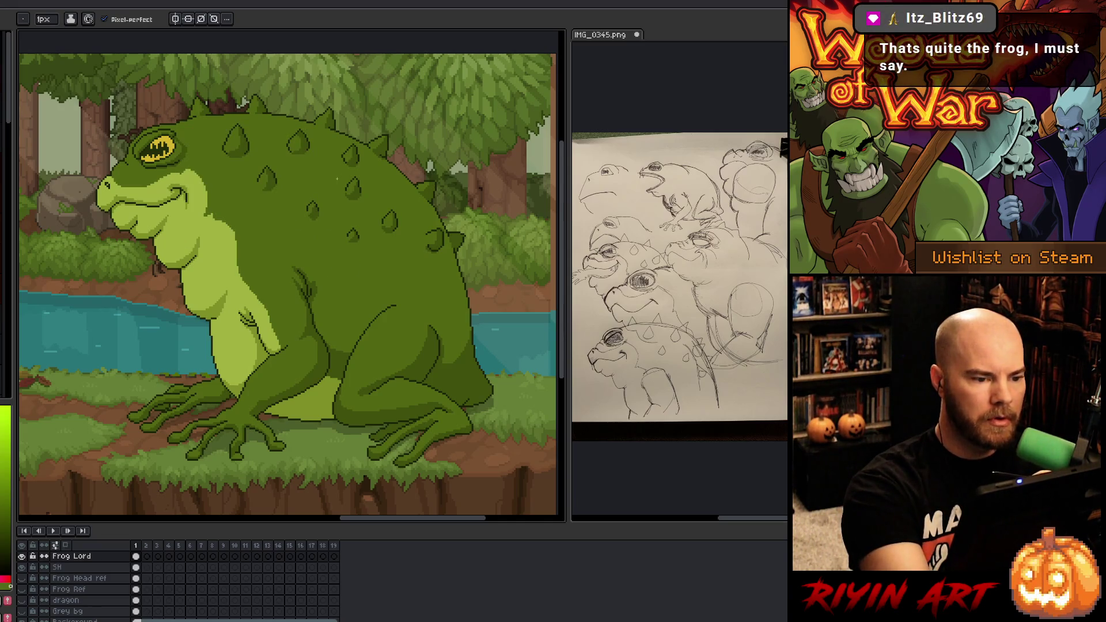
Step: Set the pencil brush size to 4px and sample a colour from the artwork
key("i")
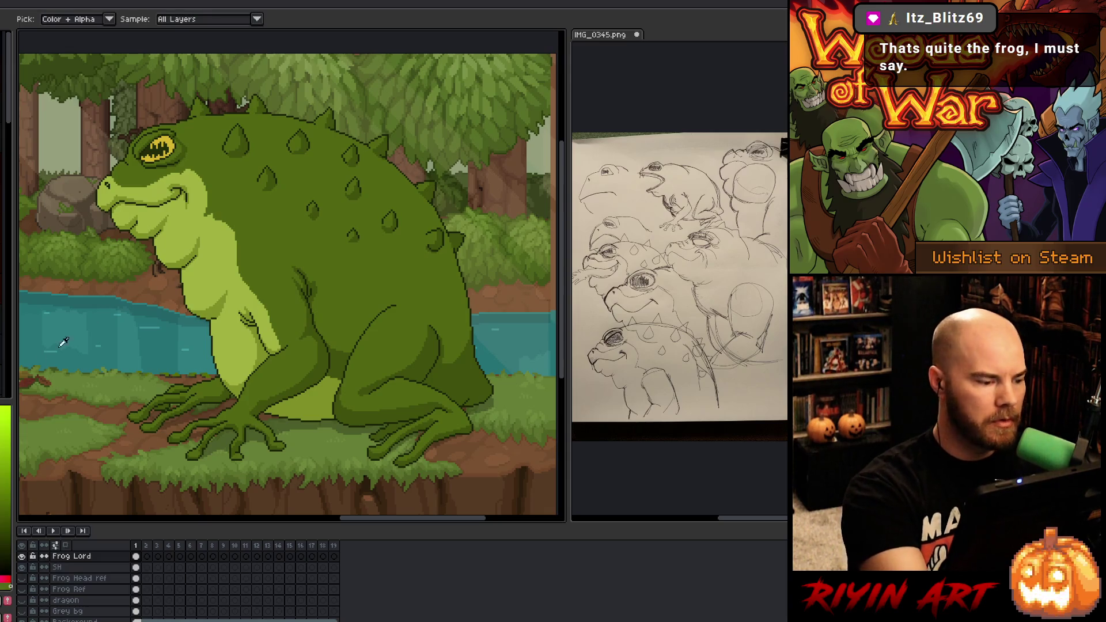
key("b")
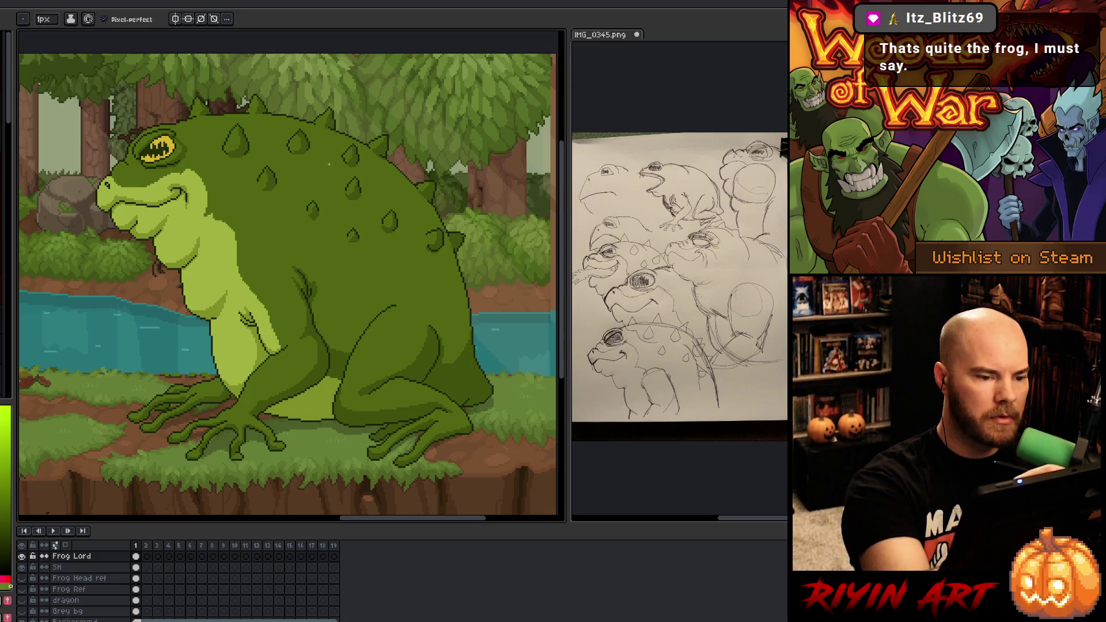
left_click(49, 33)
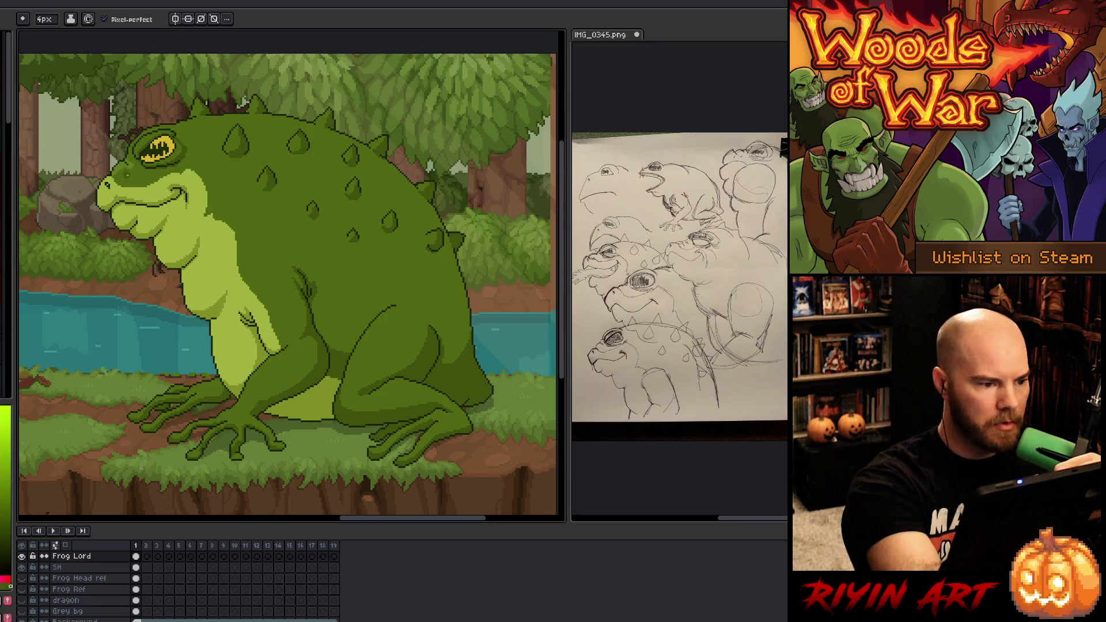
left_click(132, 173, "alt")
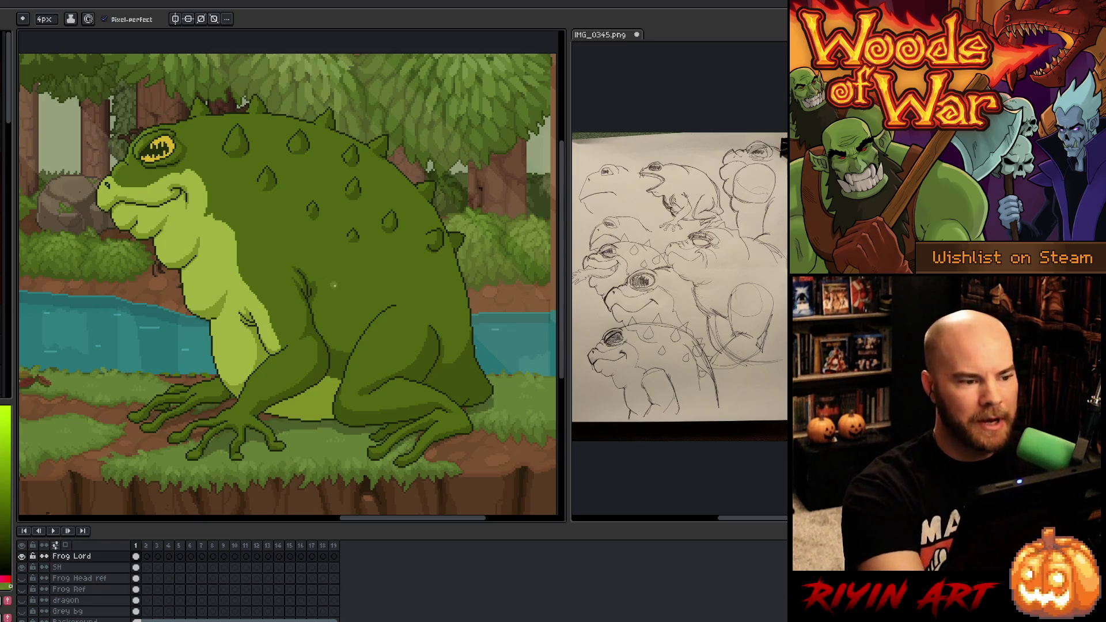
Step: Redo the colour-range selection based on the dark eye outline colour
left_click_drag(208, 205, 335, 282)
key("shift+c")
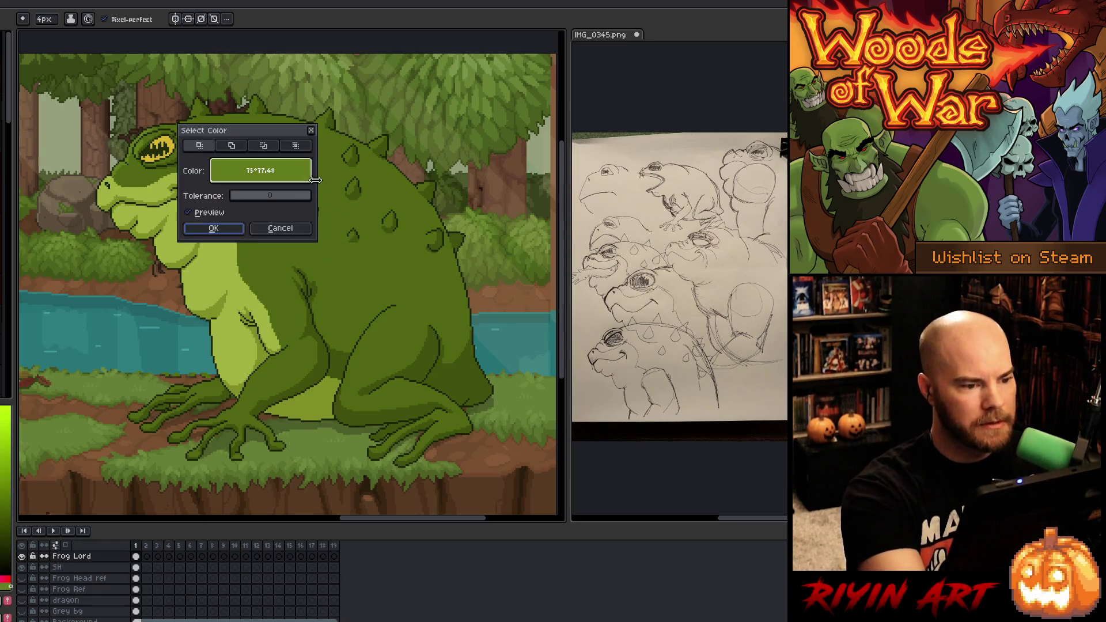
left_click(213, 228)
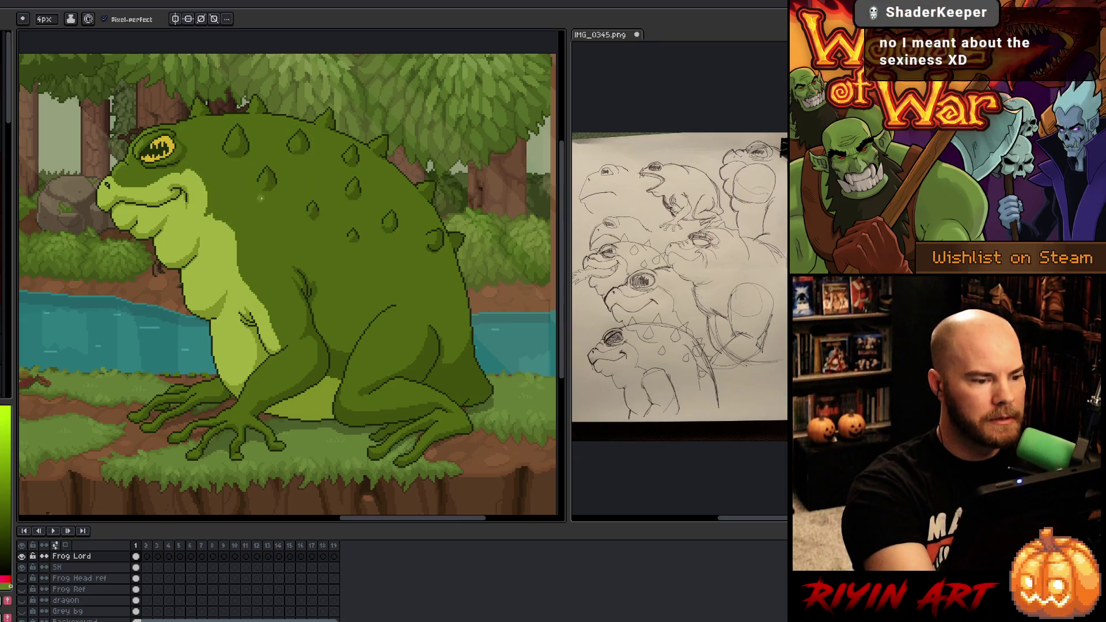
key("shift+c")
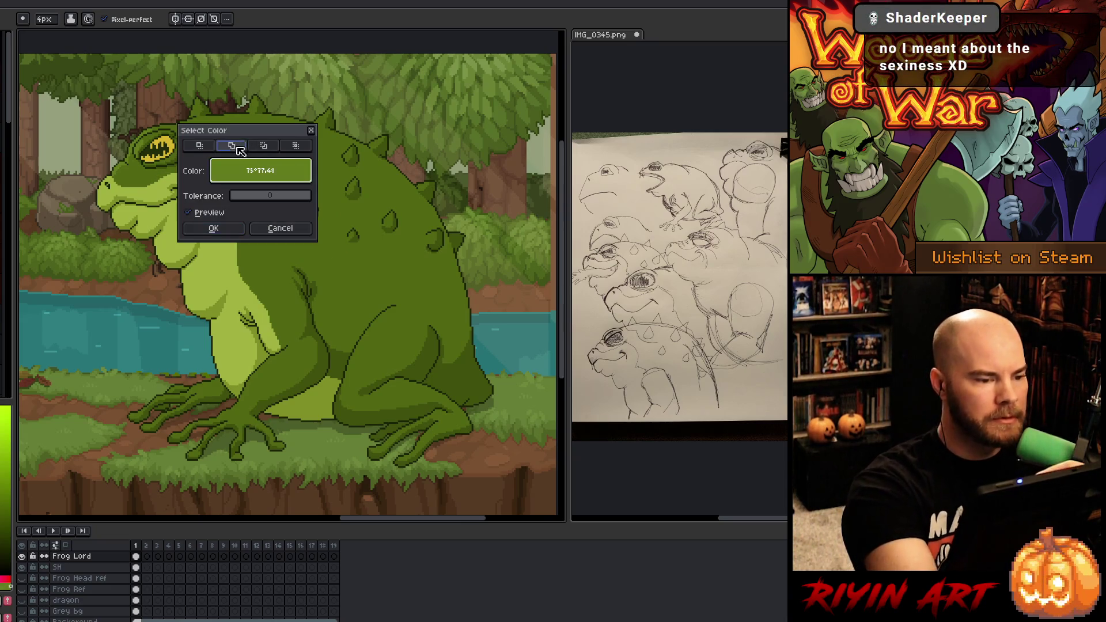
left_click(141, 154)
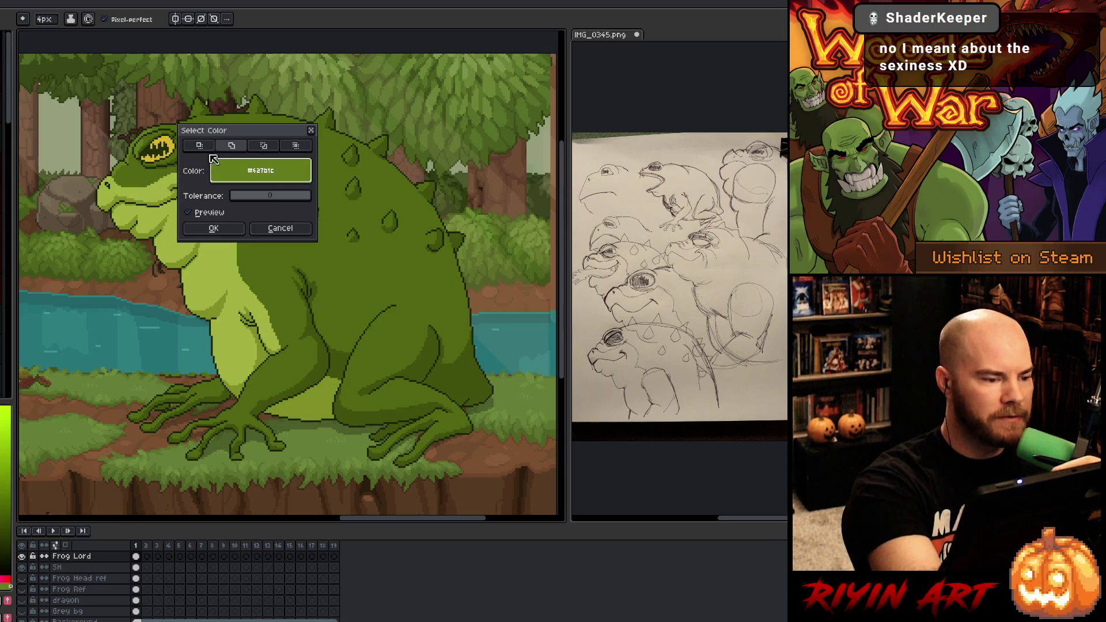
left_click(213, 228)
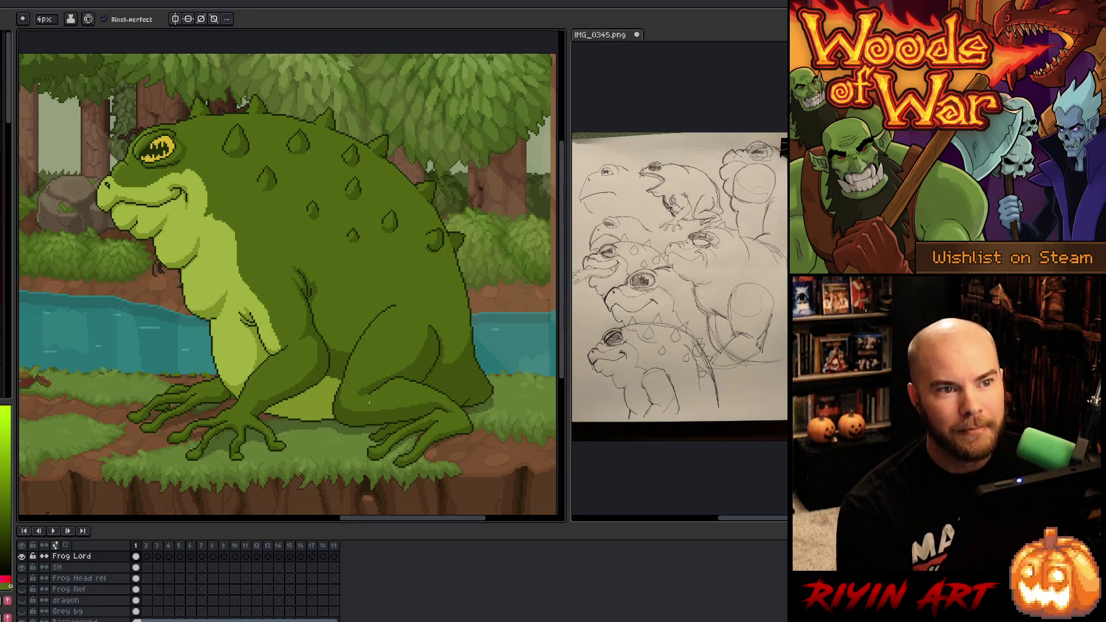
Step: Pan the scene up and left, then return to the pencil
key("space")
left_click_drag(278, 269, 265, 251)
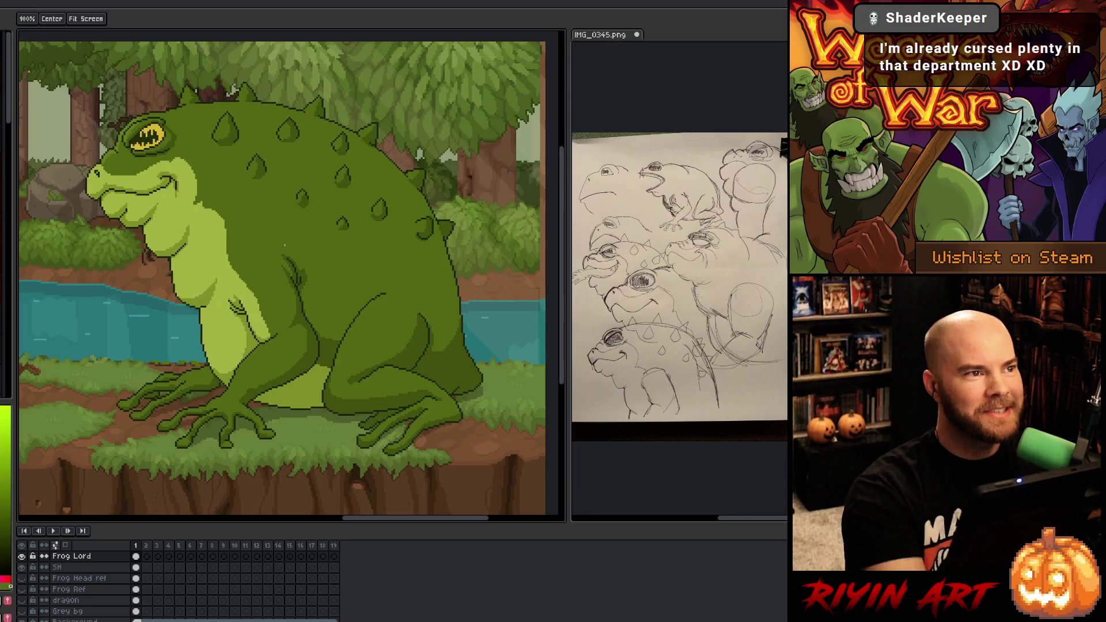
key("b")
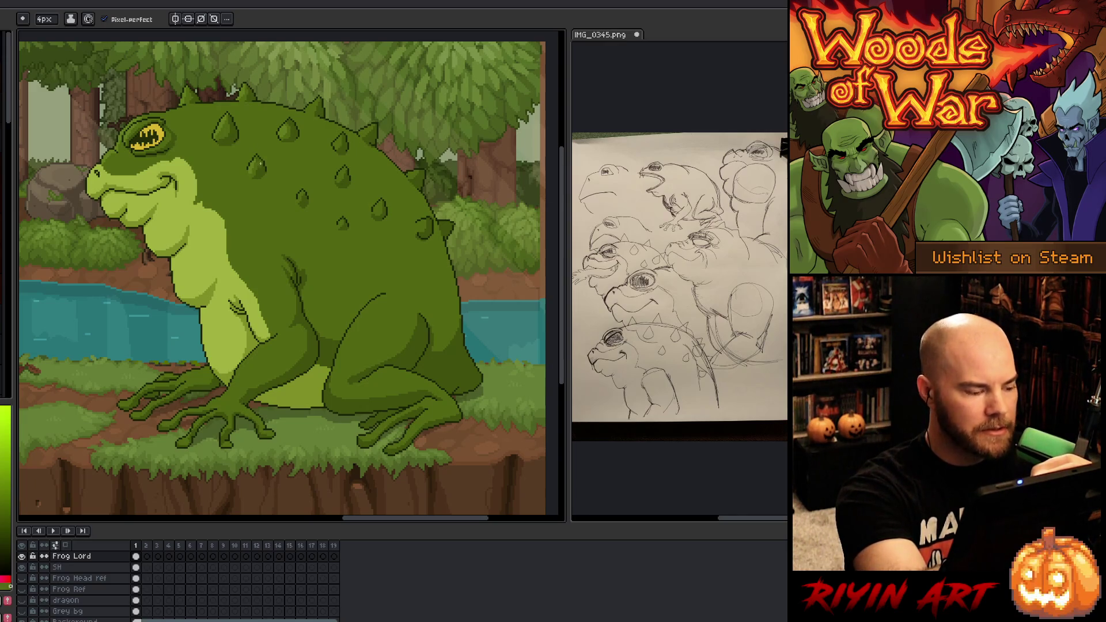
key("alt")
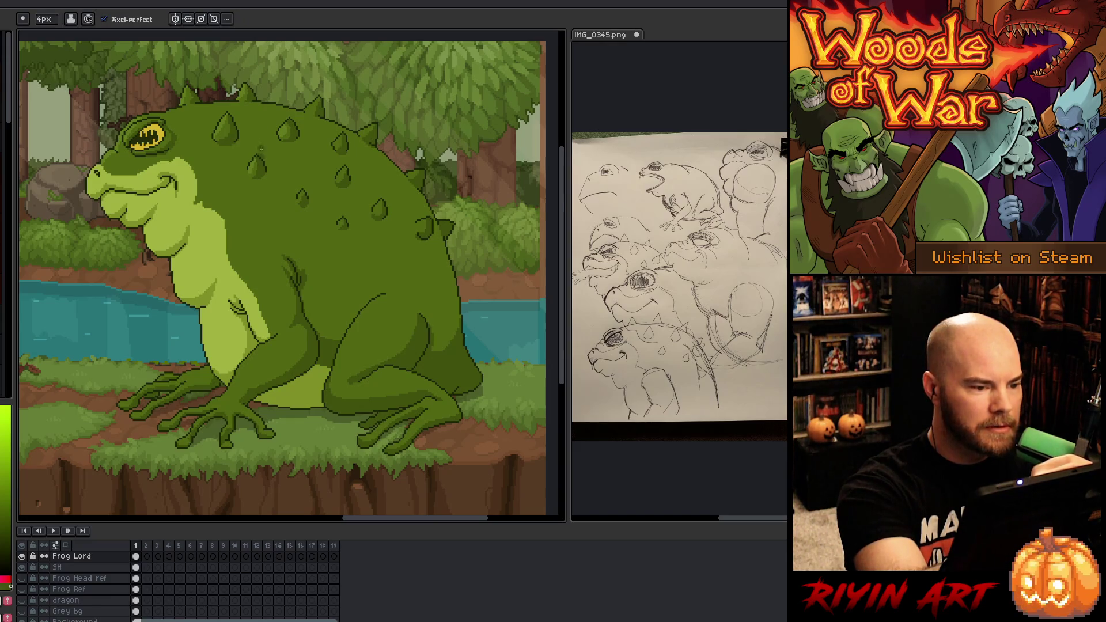
scroll(257, 144, "up", 2)
Step: Sample a green from the frog's warty back and set the brush size to 1px
key("alt")
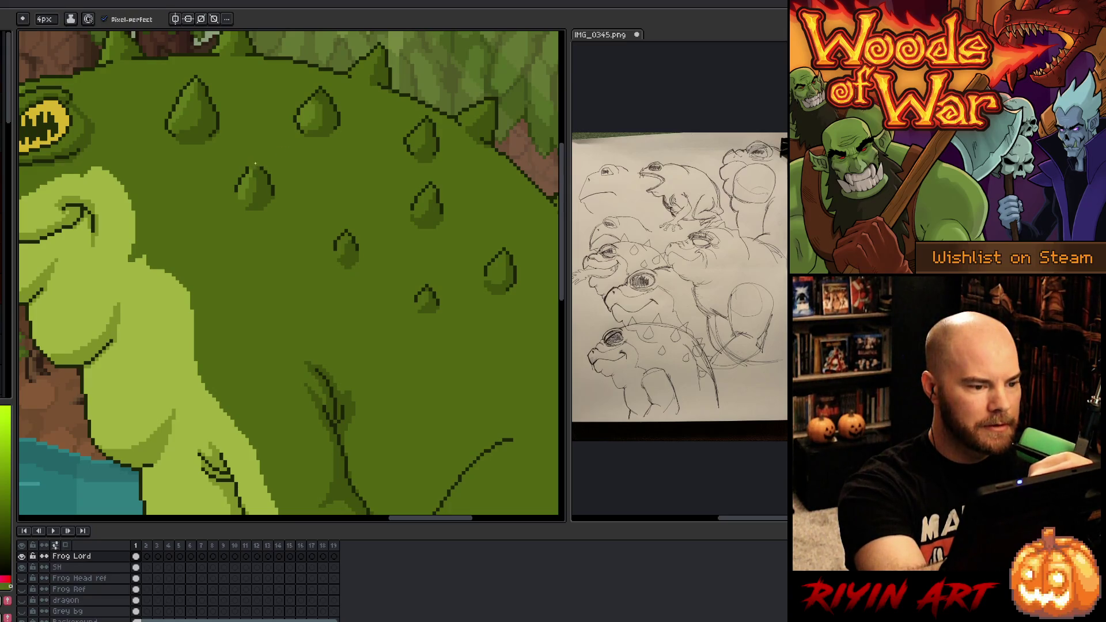
key("alt")
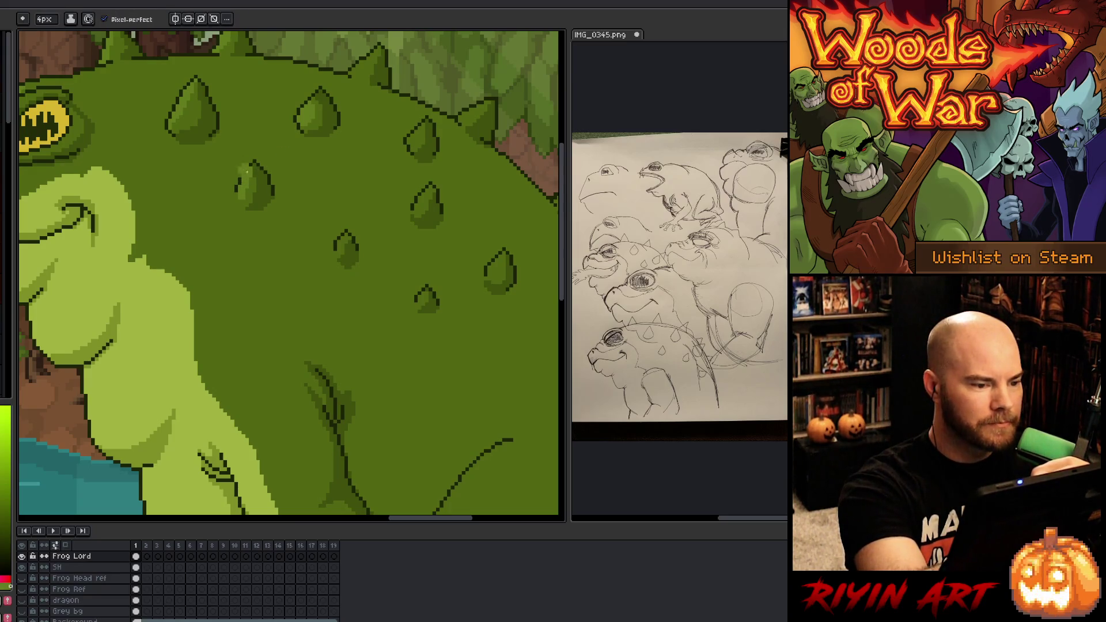
key("alt")
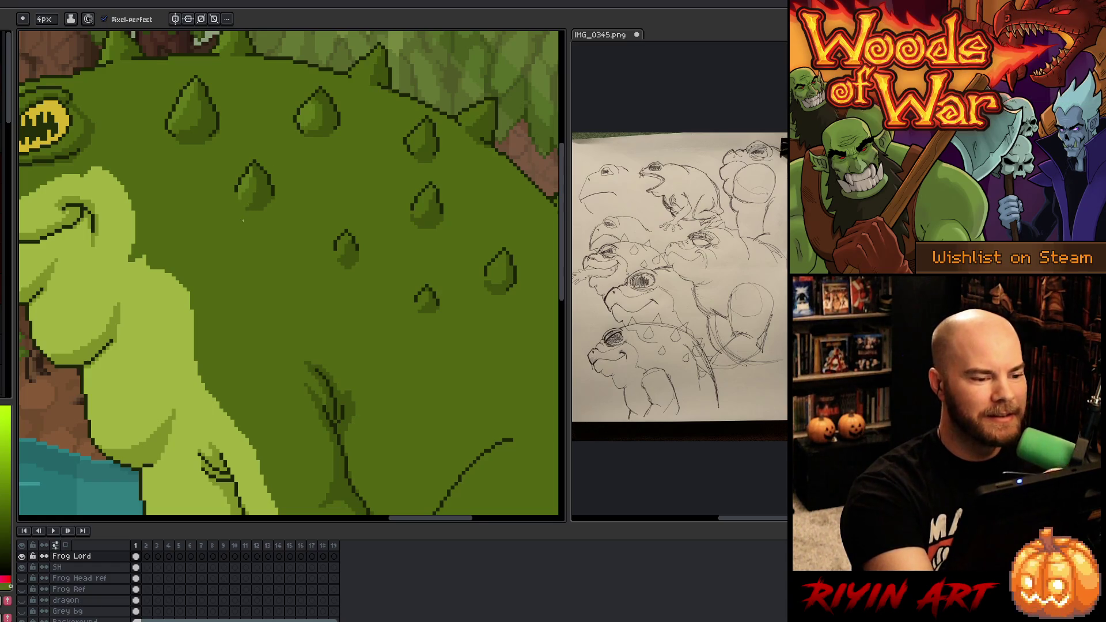
left_click(250, 173, "alt")
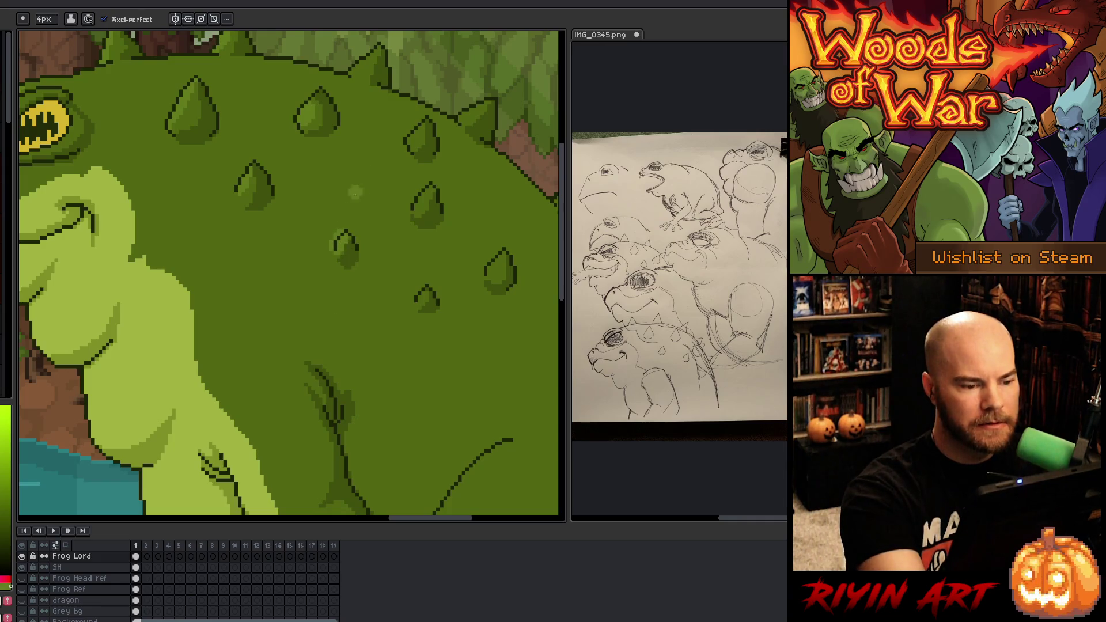
left_click(46, 21)
type("1")
key("Return")
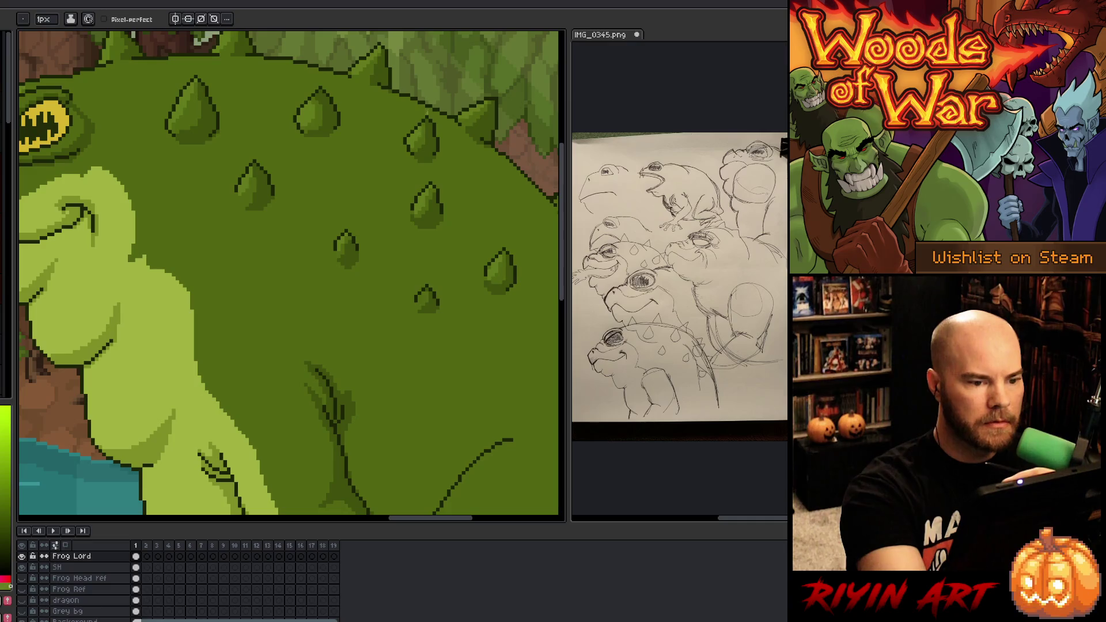
scroll(424, 130, "down", 3)
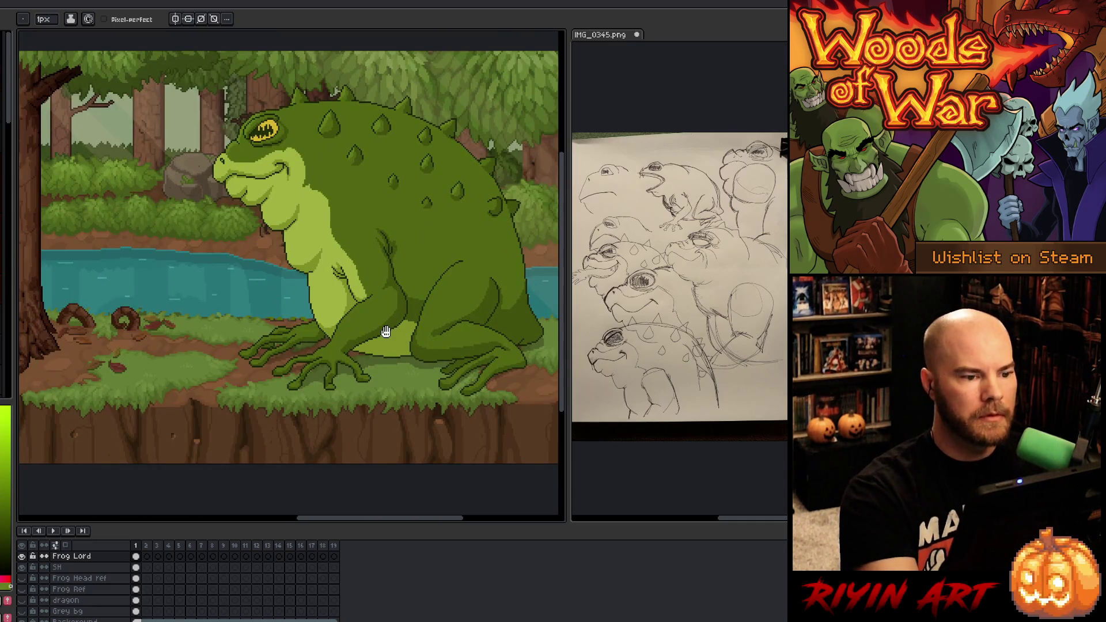
left_click_drag(344, 117, 344, 192)
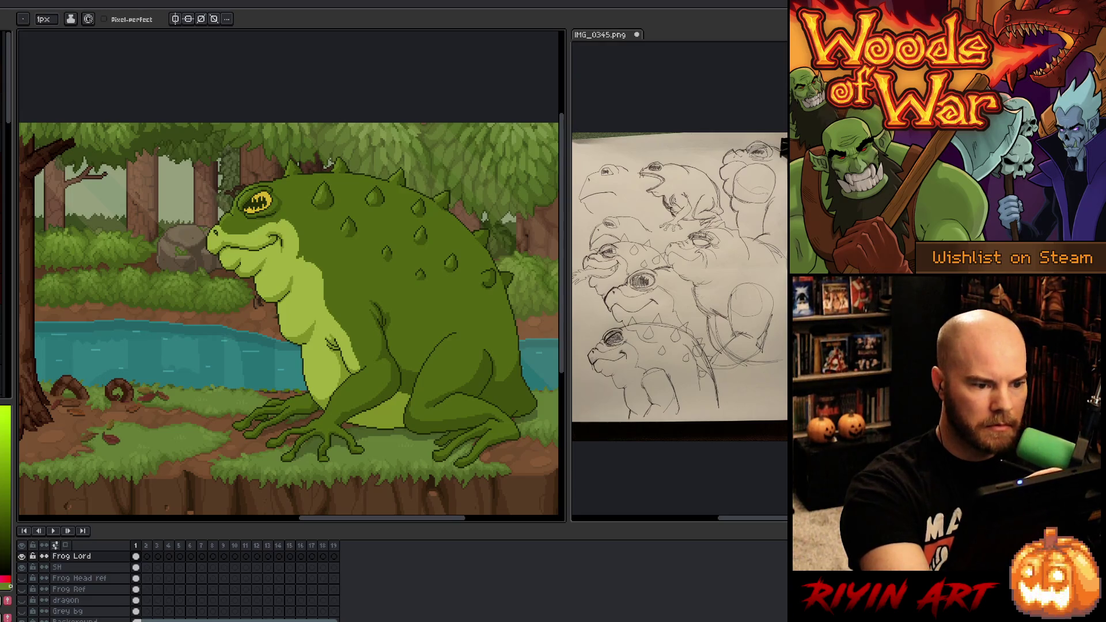
left_click(329, 180, "alt")
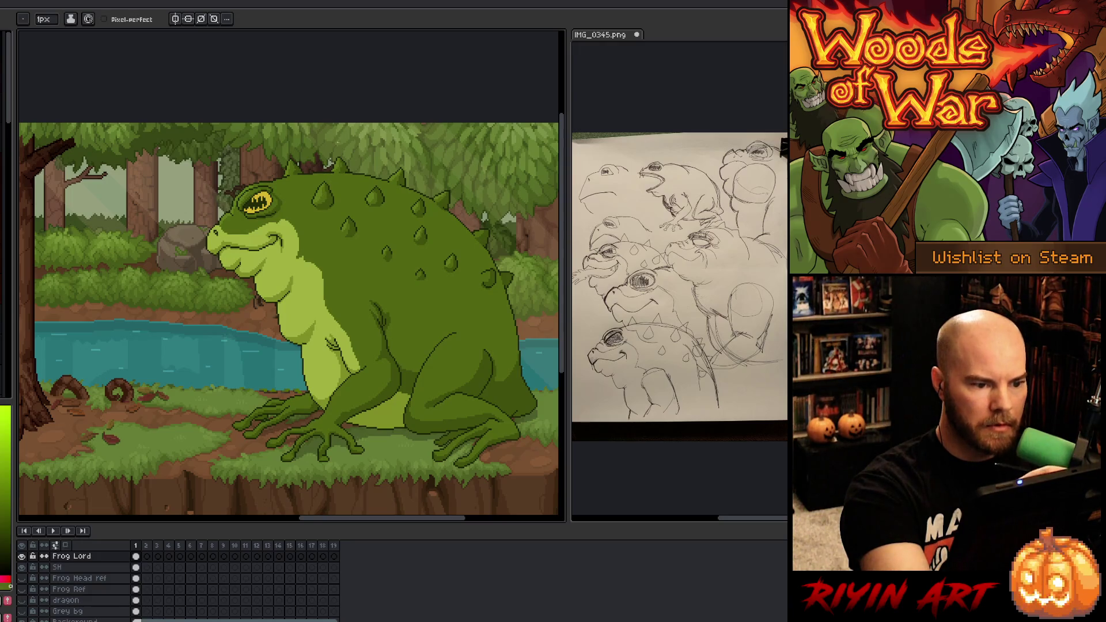
left_click(322, 181, "alt")
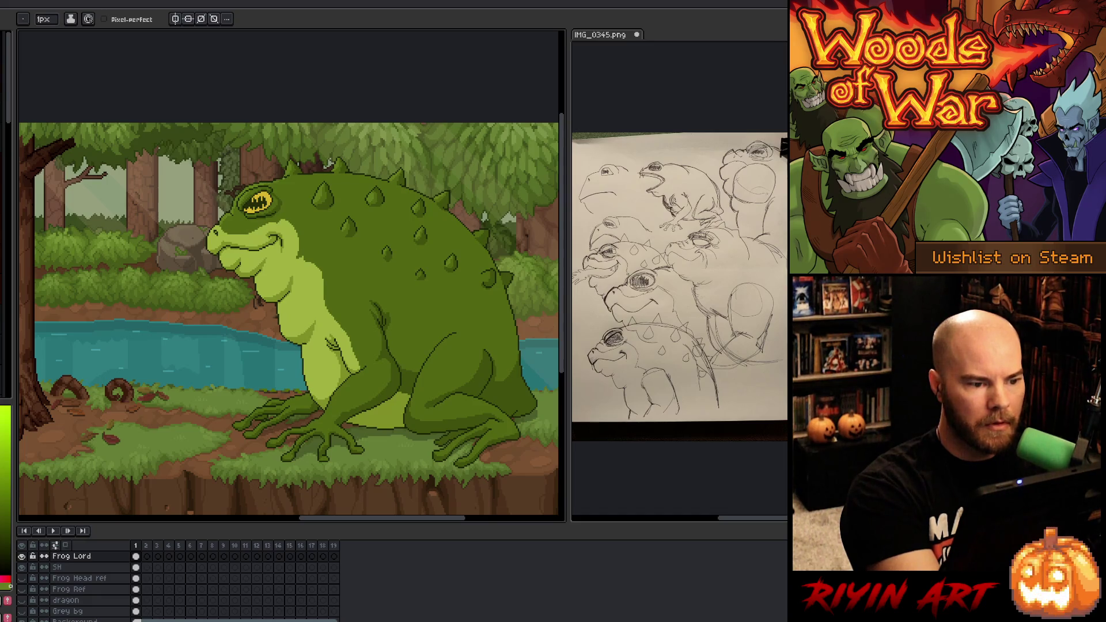
scroll(277, 190, "up", 2)
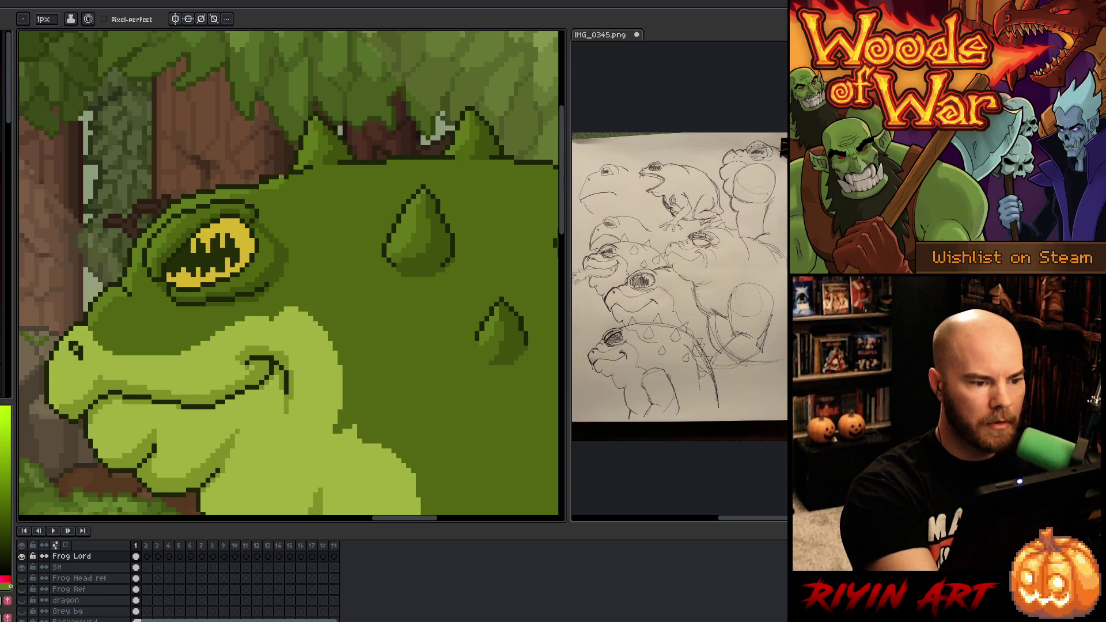
Step: Set the brush size to 4px and zoom out to the whole scene
left_click(43, 19)
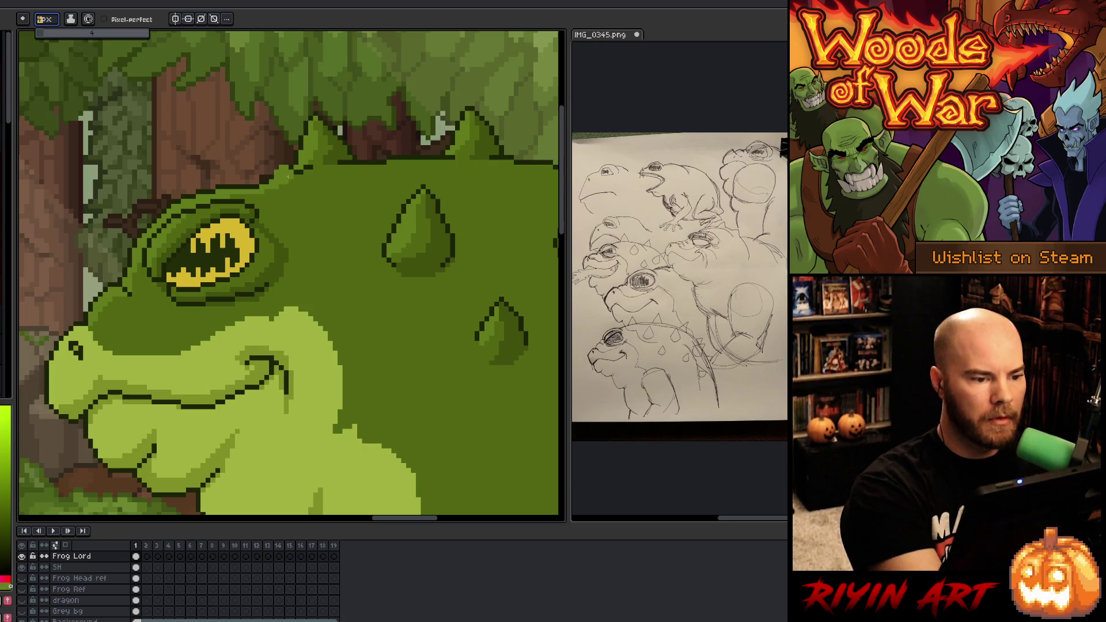
left_click(289, 175)
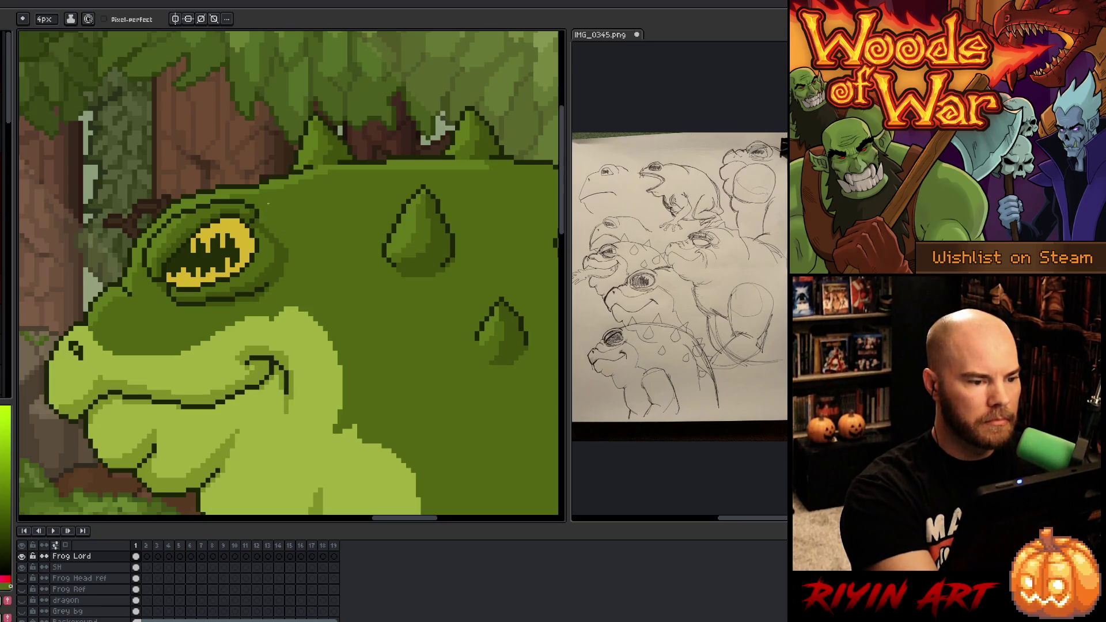
scroll(305, 197, "down", 5)
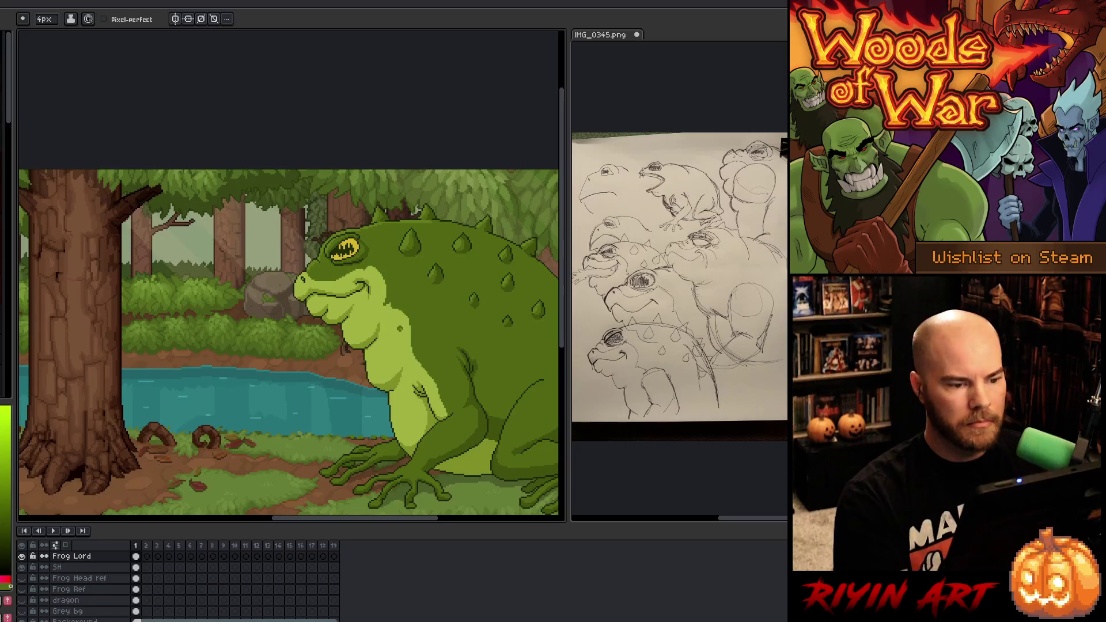
Step: Frame the forest scene, sample the frog's dark green, and open Select Color Range
left_click_drag(210, 339, 210, 298)
scroll(249, 406, "up", 1)
scroll(289, 300, "up", 2)
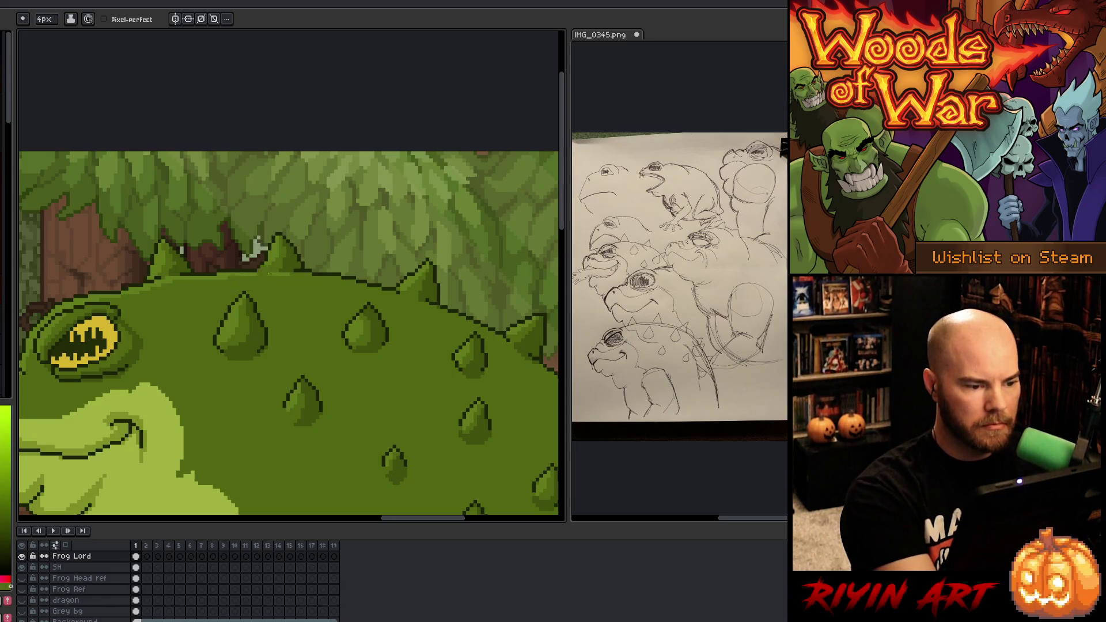
scroll(404, 357, "down", 3)
left_click_drag(405, 358, 393, 324)
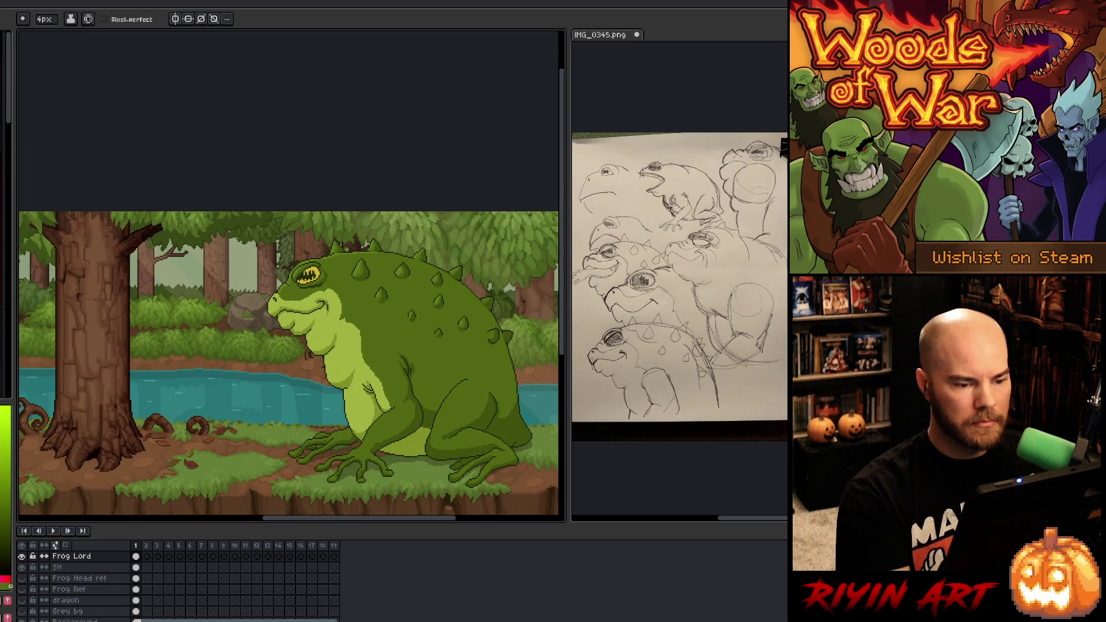
scroll(204, 264, "up", 2)
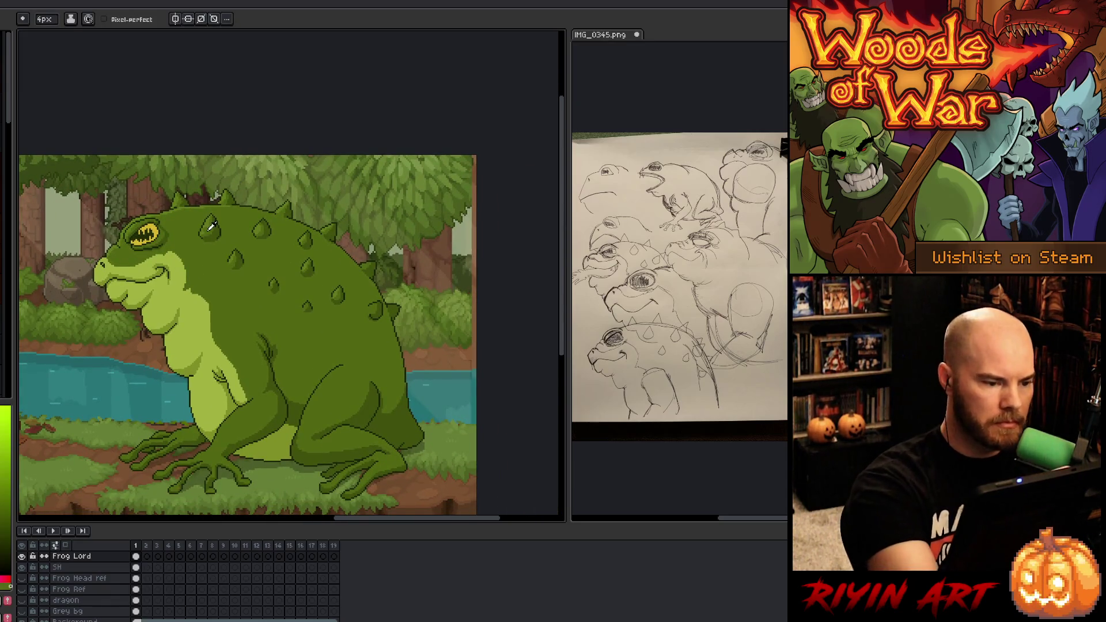
key("alt")
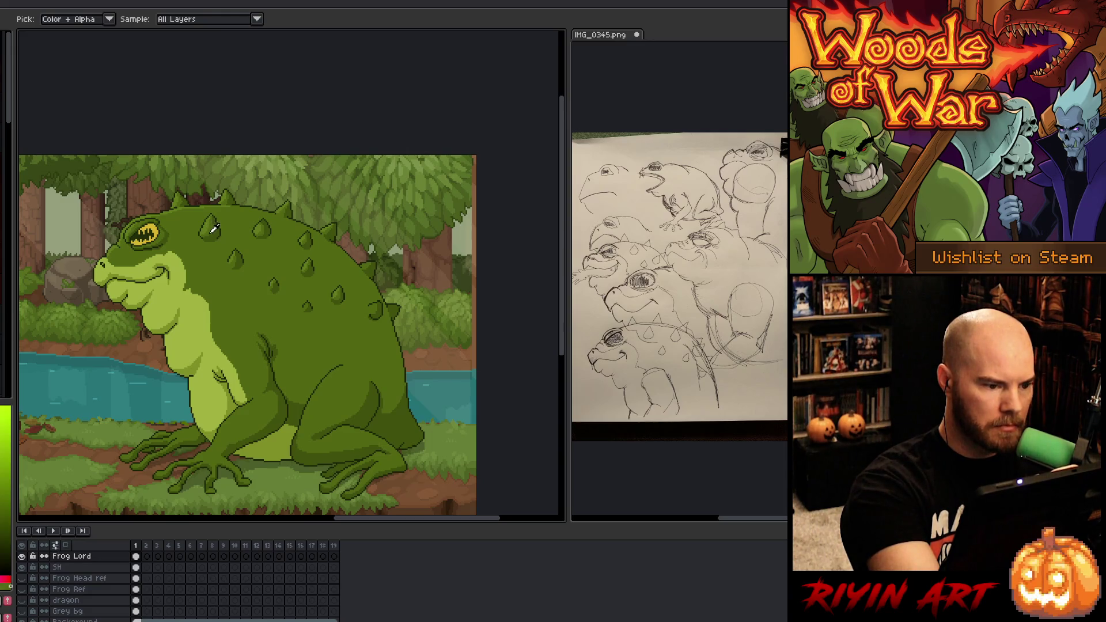
left_click(210, 226)
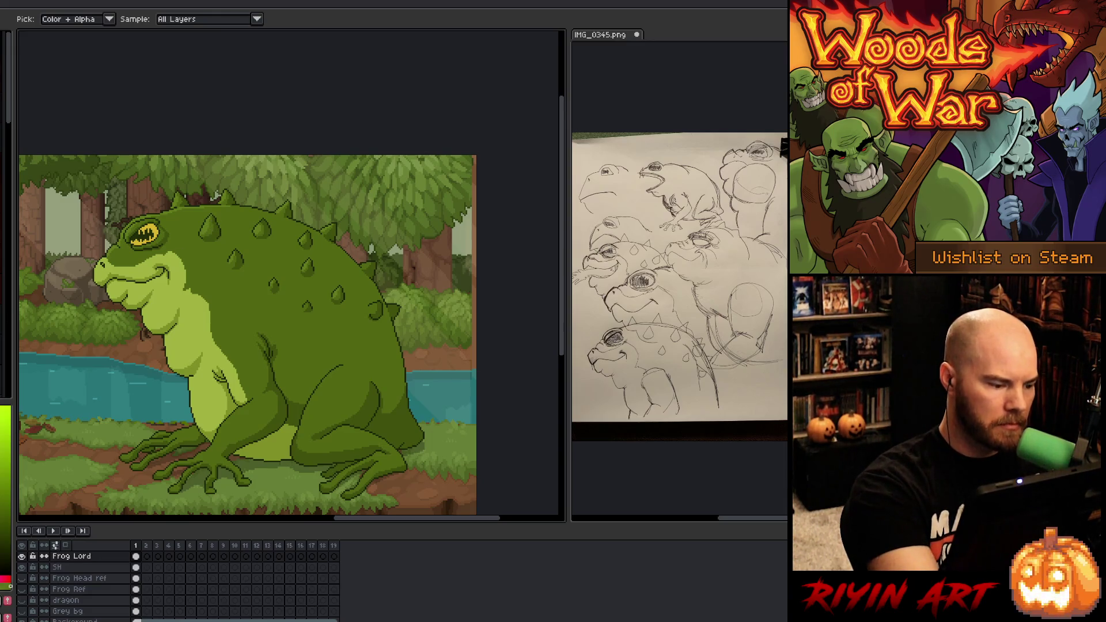
key("ctrl+shift+c")
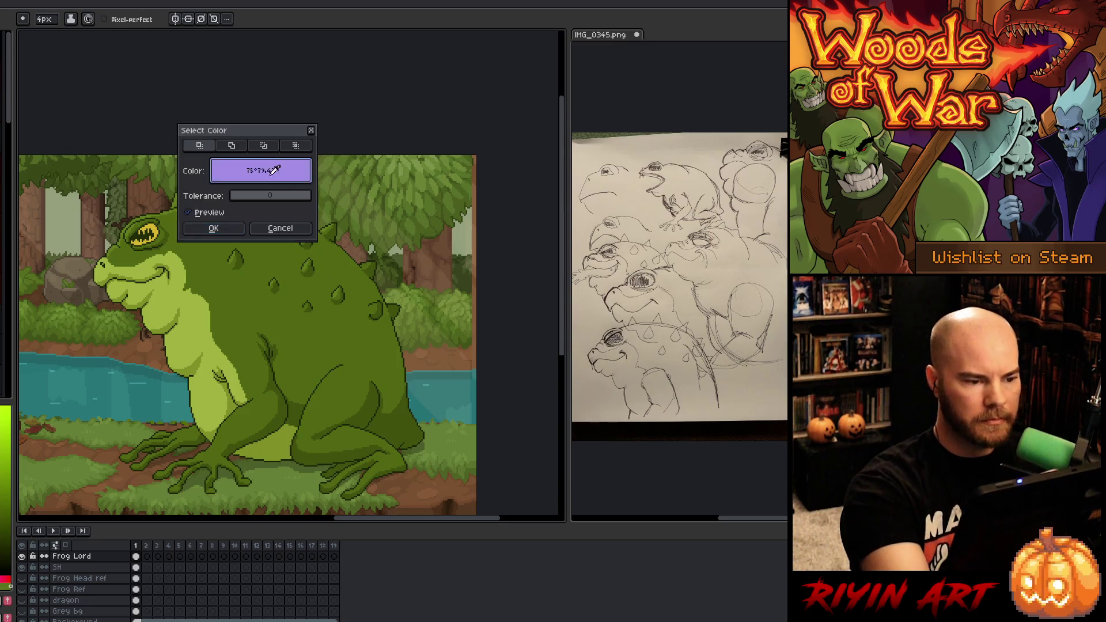
Step: Confirm the green selection, try a light back stroke and lighter fill, then undo them
left_click(213, 228)
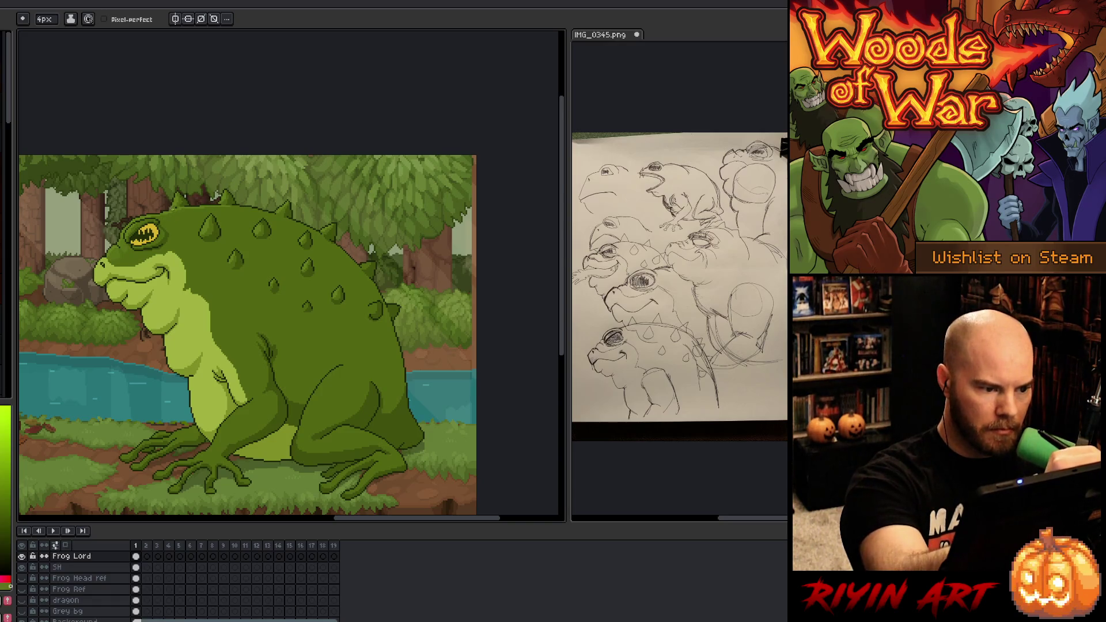
mouse_move(175, 219)
left_mouse_down()
mouse_move(196, 248)
mouse_move(332, 310)
mouse_move(377, 294)
left_mouse_up()
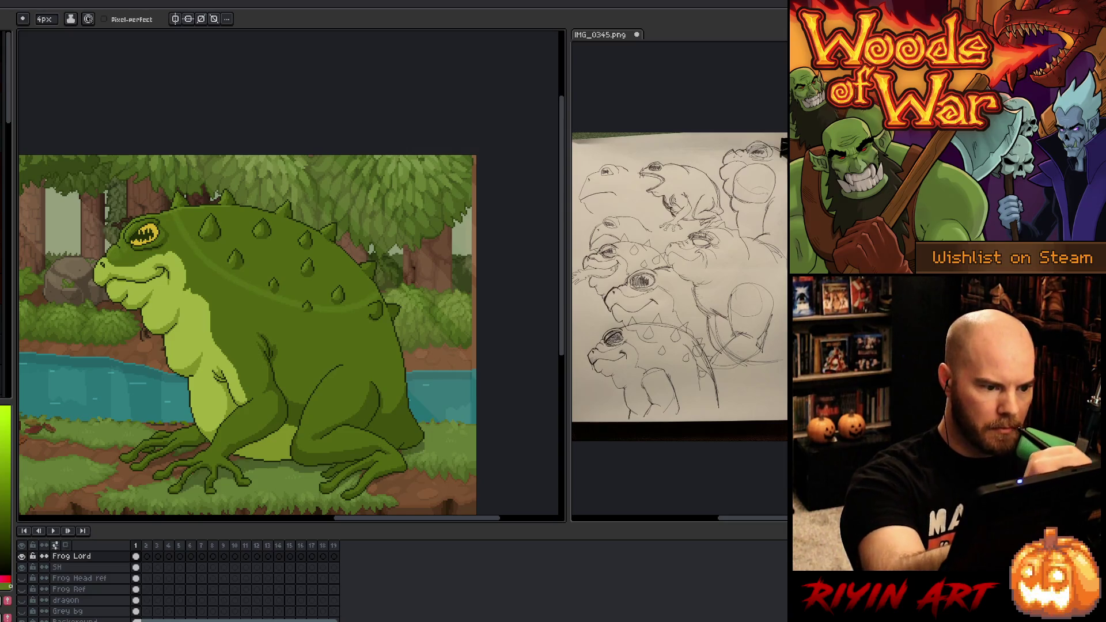
key("g")
left_click(265, 254)
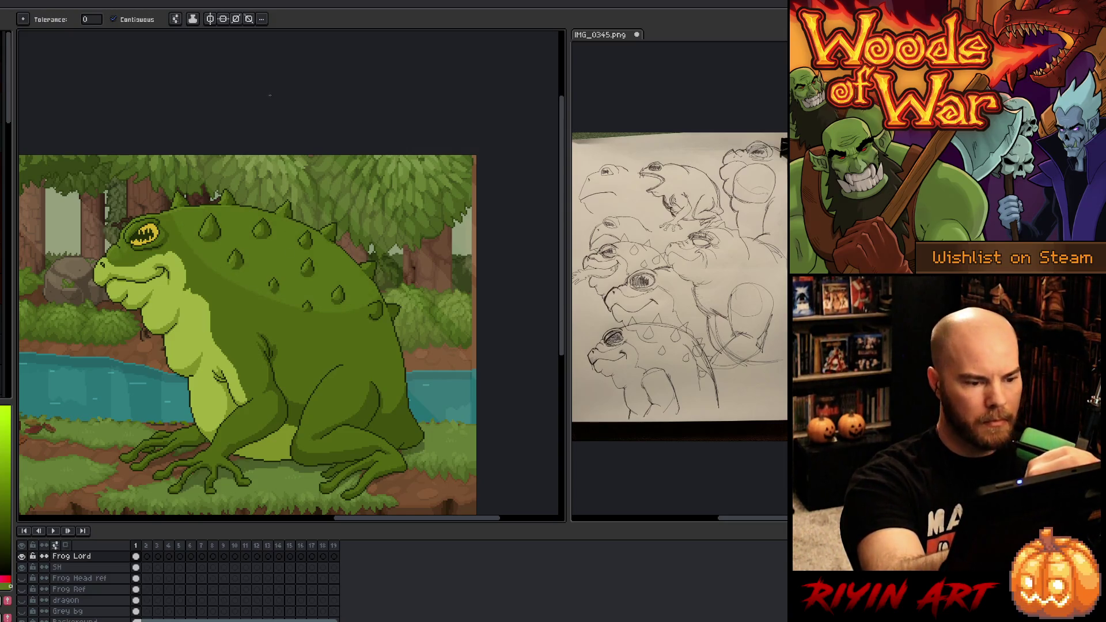
key("ctrl+z")
key("ctrl+z")
key("b")
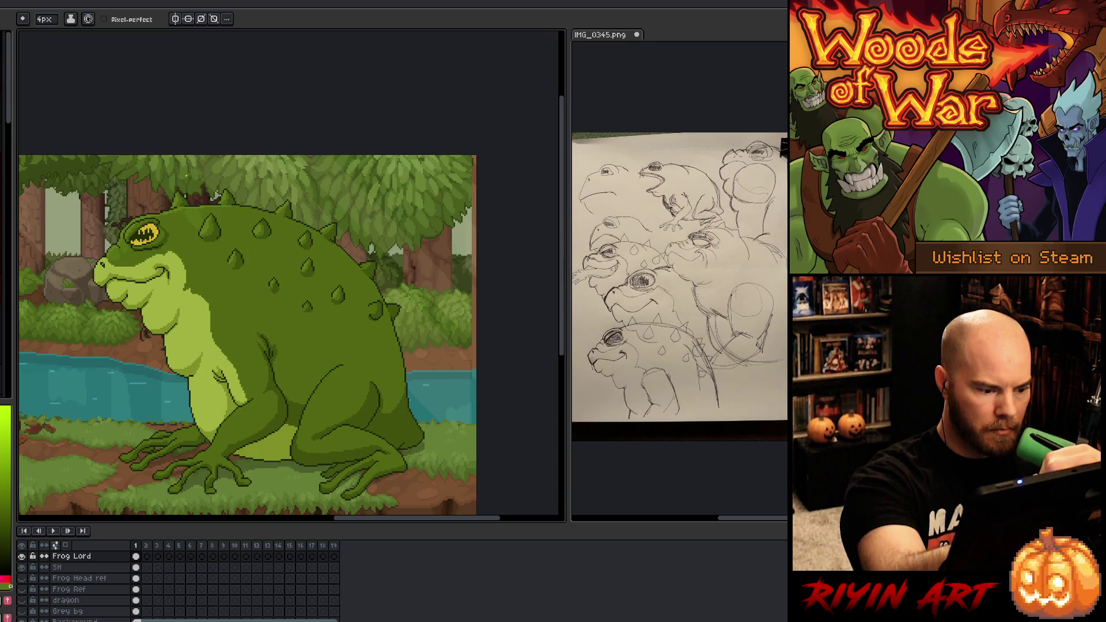
Step: Add a new layer above Frog Lord and draw a light arc along the frog's back
key("shift+n")
left_click_drag(193, 218, 346, 272)
key("g")
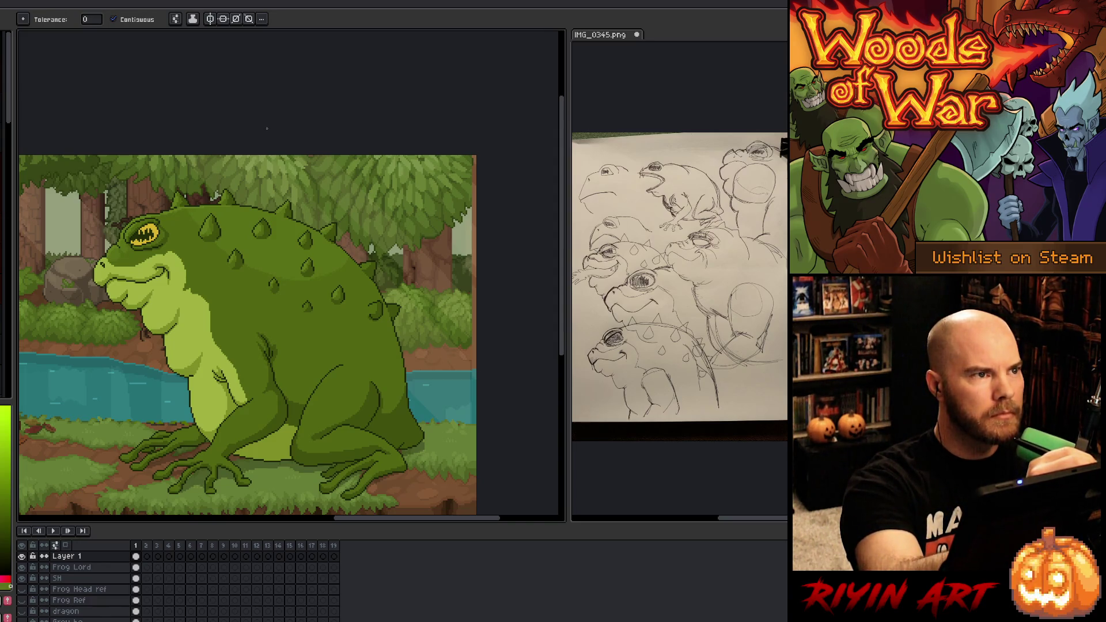
Step: Undo the pale shading strokes just drawn on the frog's back
key("b")
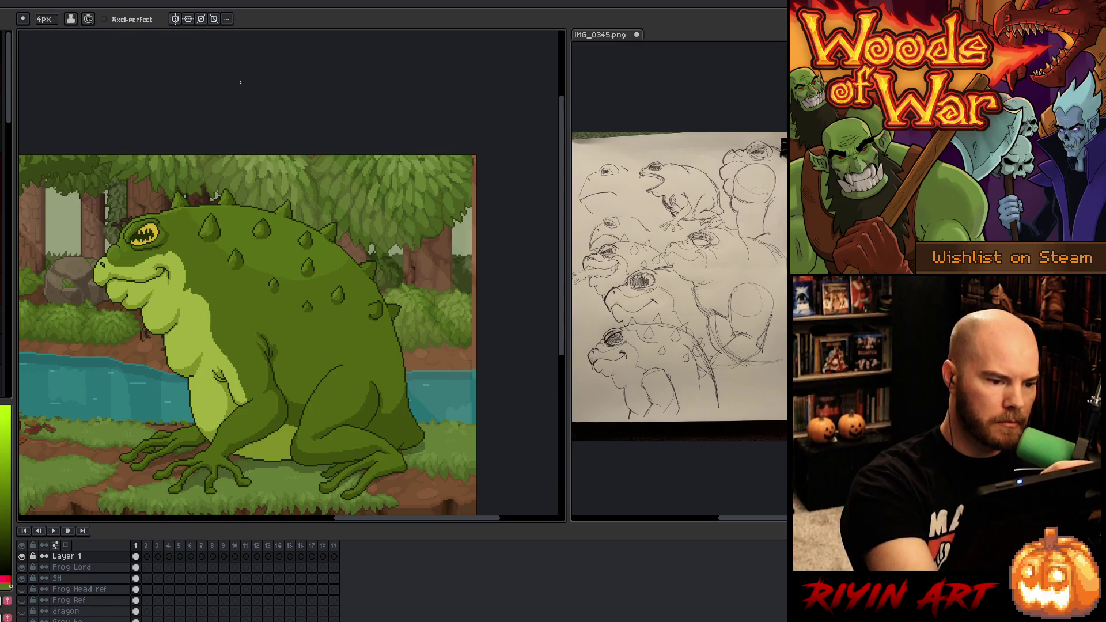
key("ctrl+z")
key("ctrl+z")
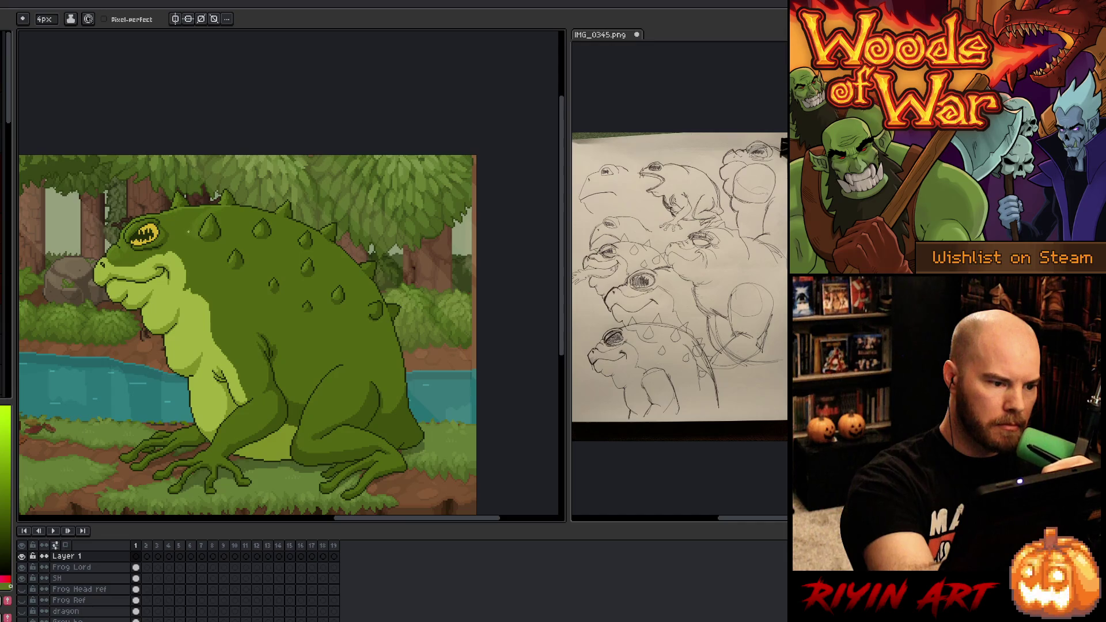
key("g")
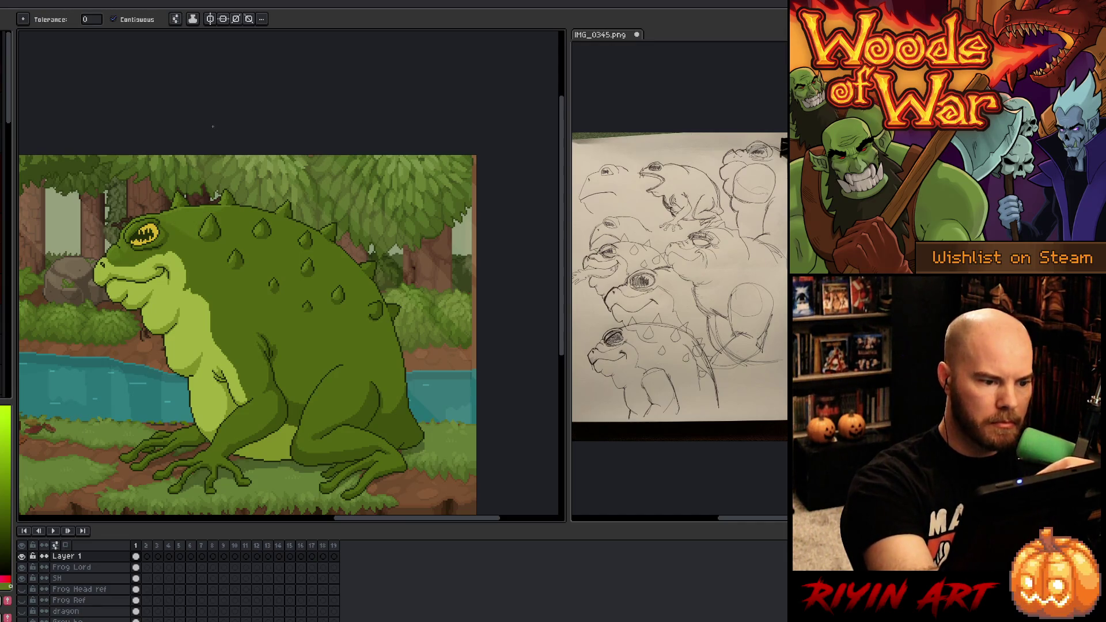
key("b")
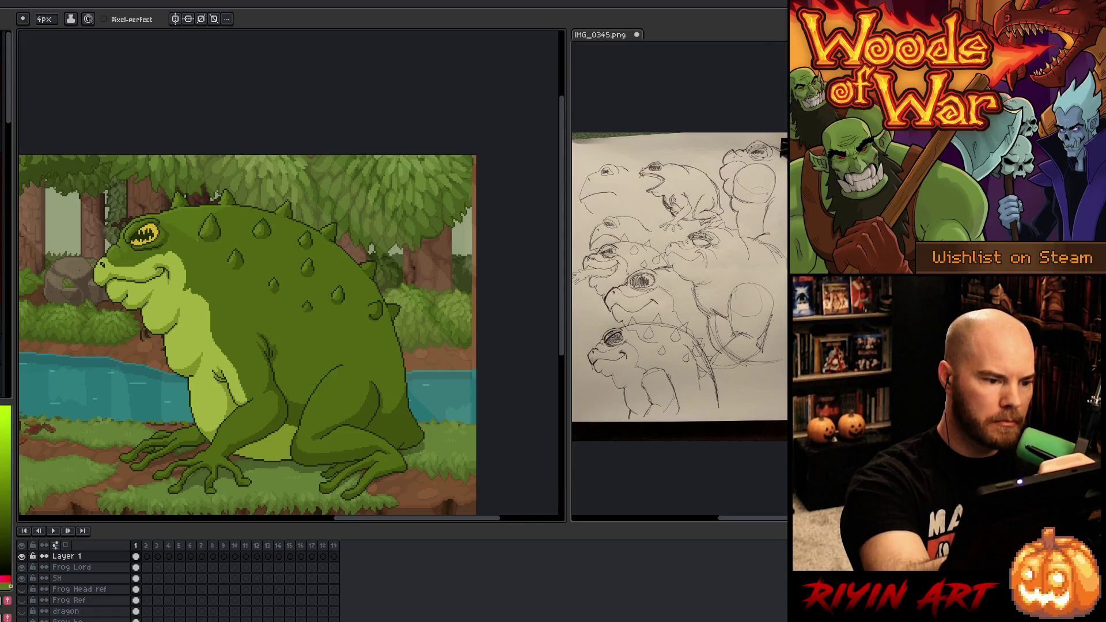
Step: Sample greens from the frog's body, head and a back spike, then dab a darker patch beside that spike
left_click(176, 231, "alt")
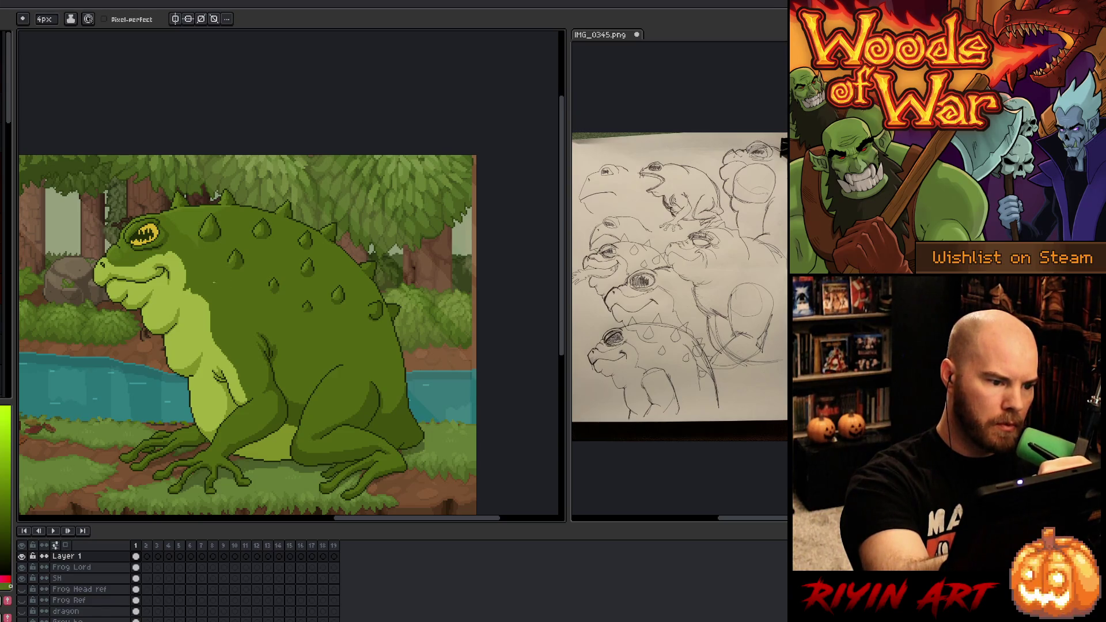
key("i")
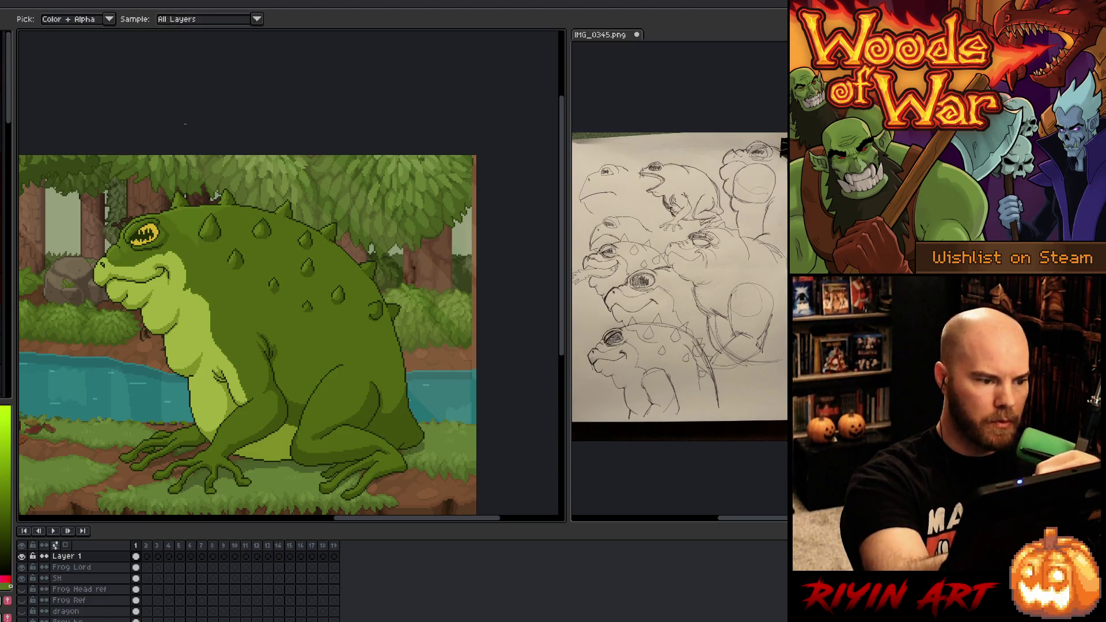
left_click(135, 261, "alt")
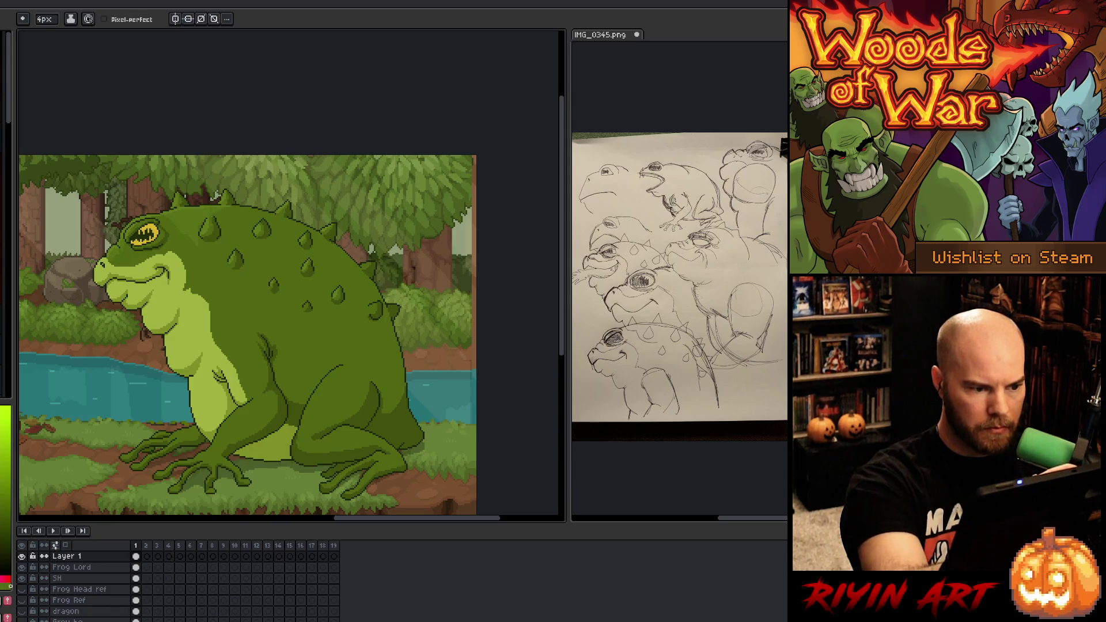
left_click(183, 226, "alt")
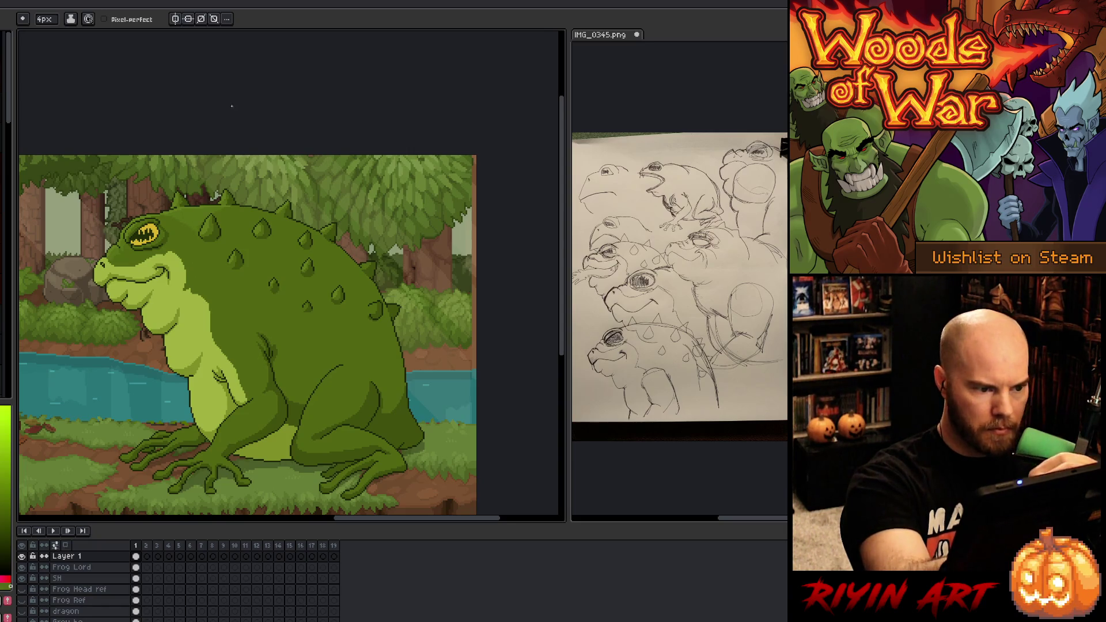
left_click(206, 199, "alt")
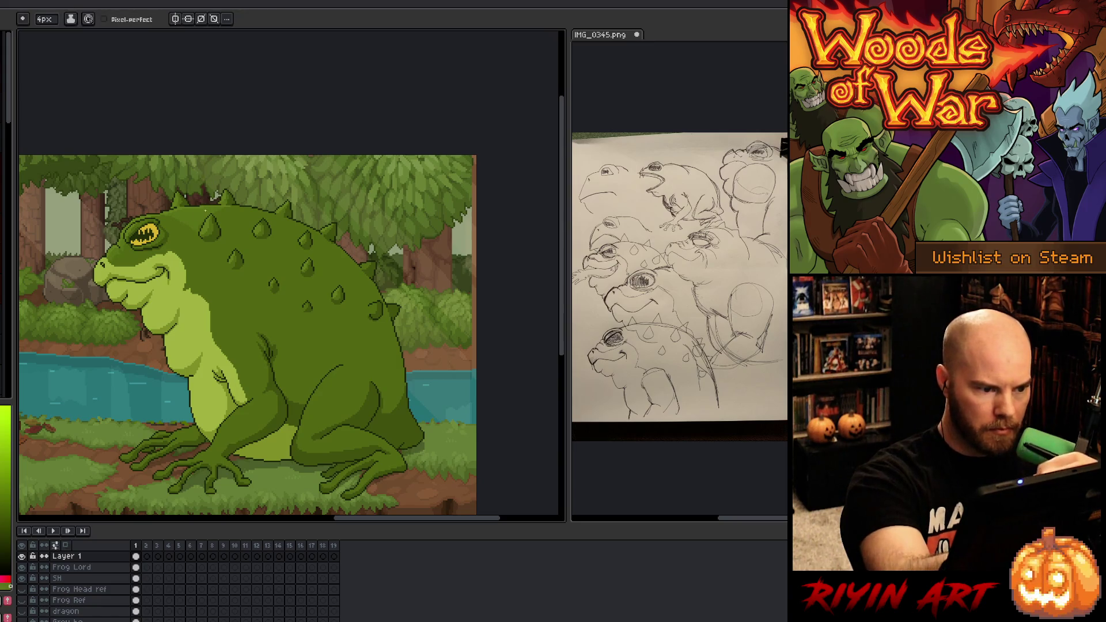
left_click(213, 200)
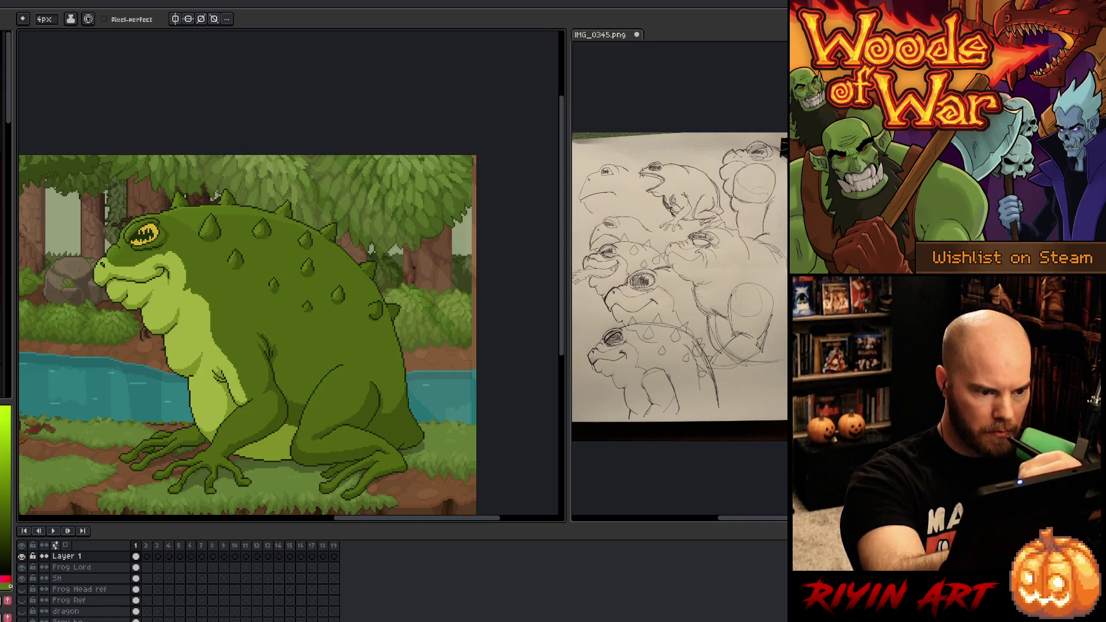
left_click(296, 229, "alt")
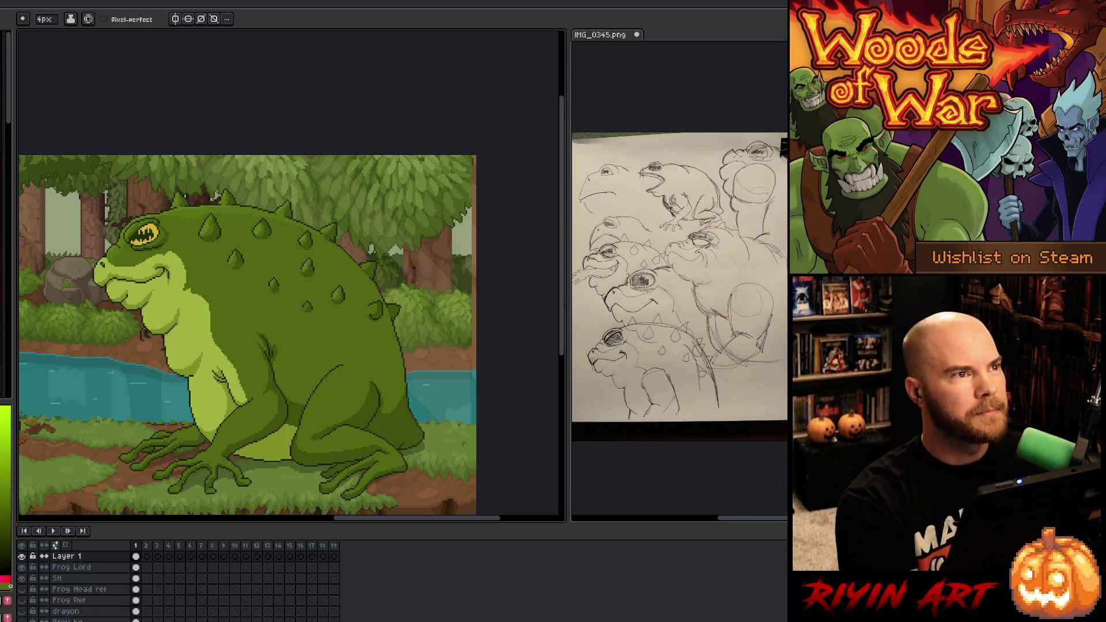
right_click(402, 276)
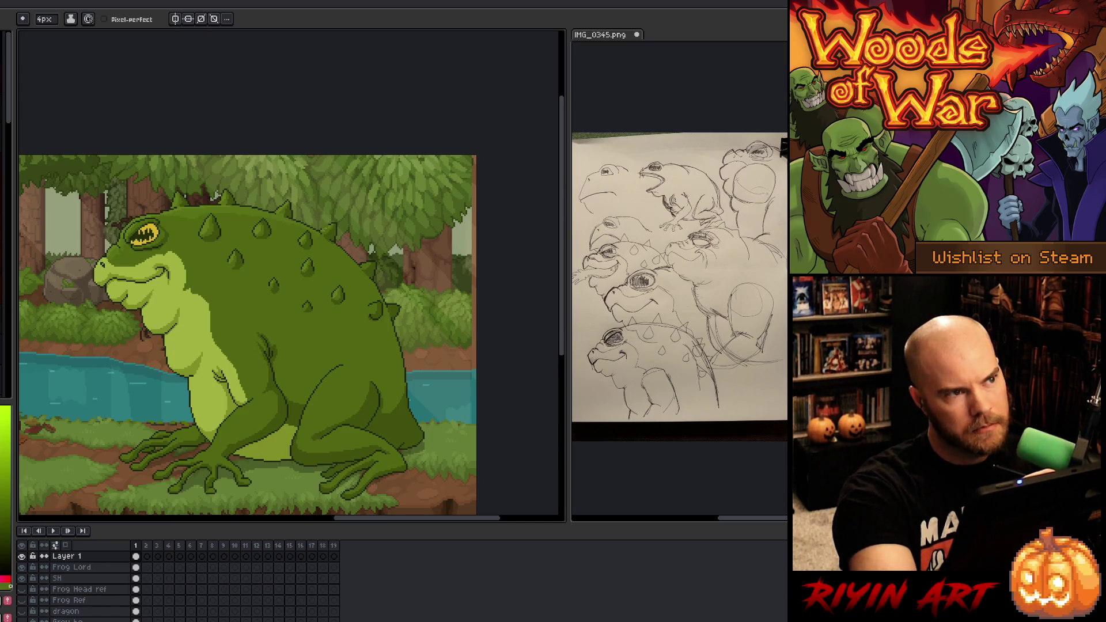
key("i")
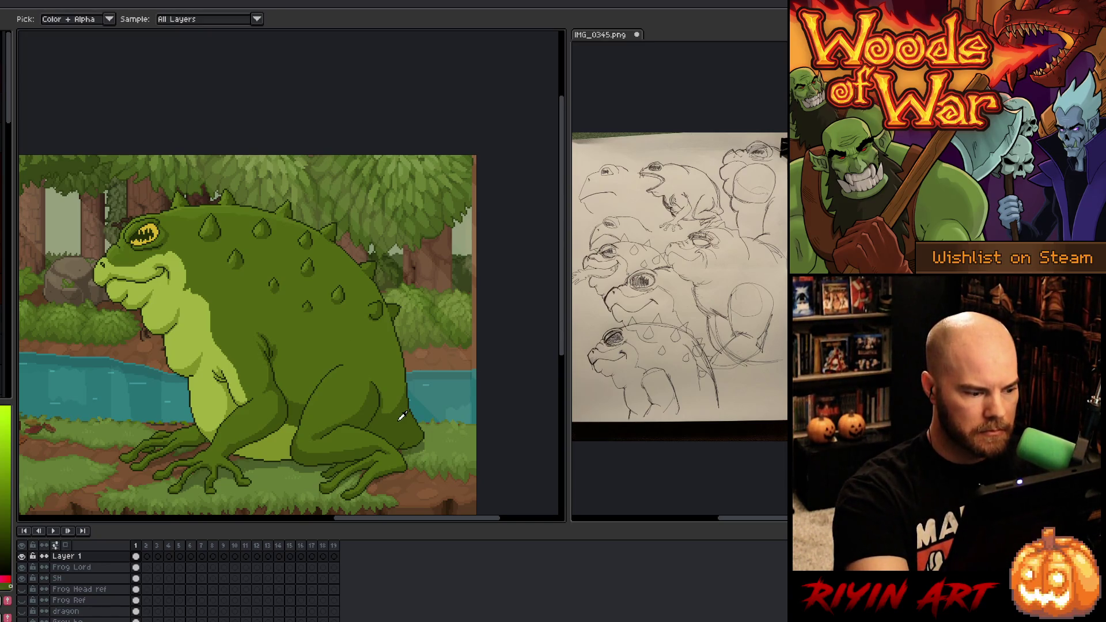
key("b")
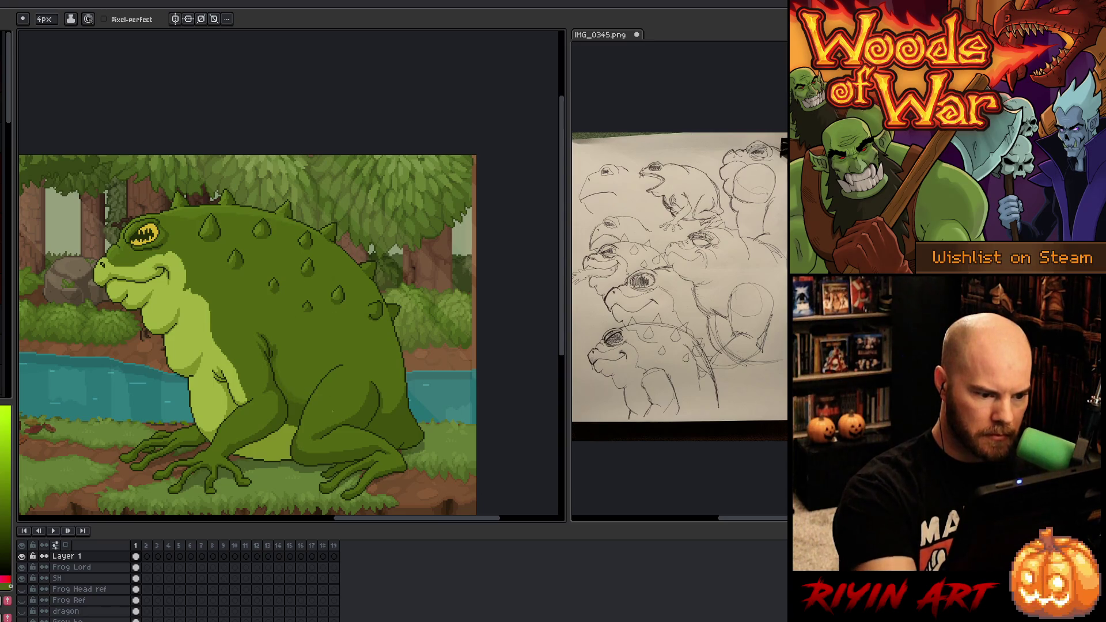
left_click(311, 410, "alt")
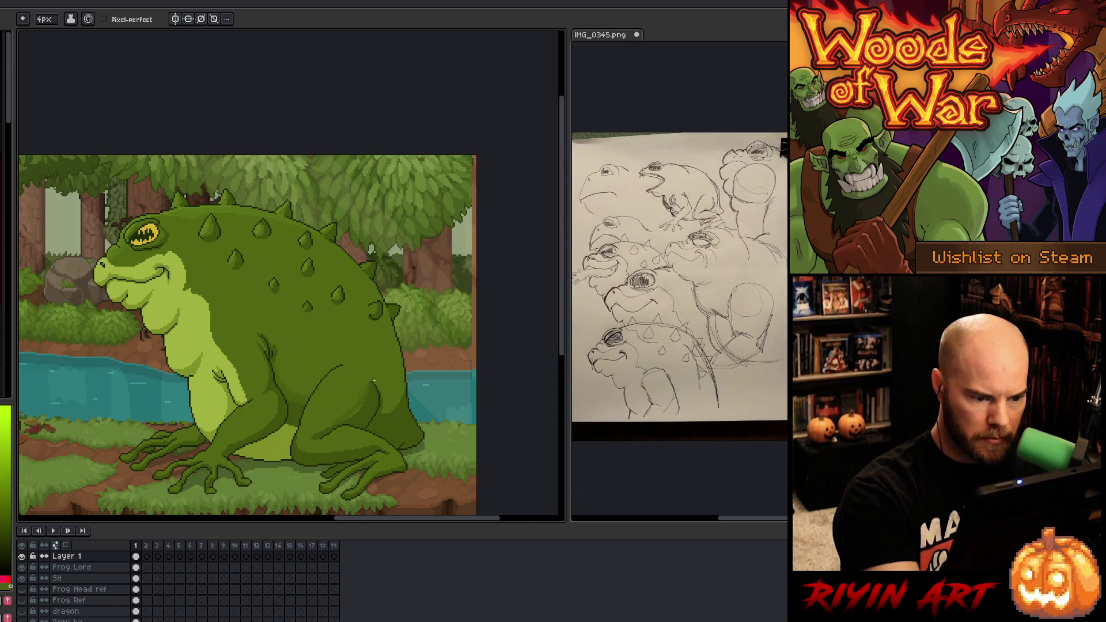
left_click(368, 380, "alt")
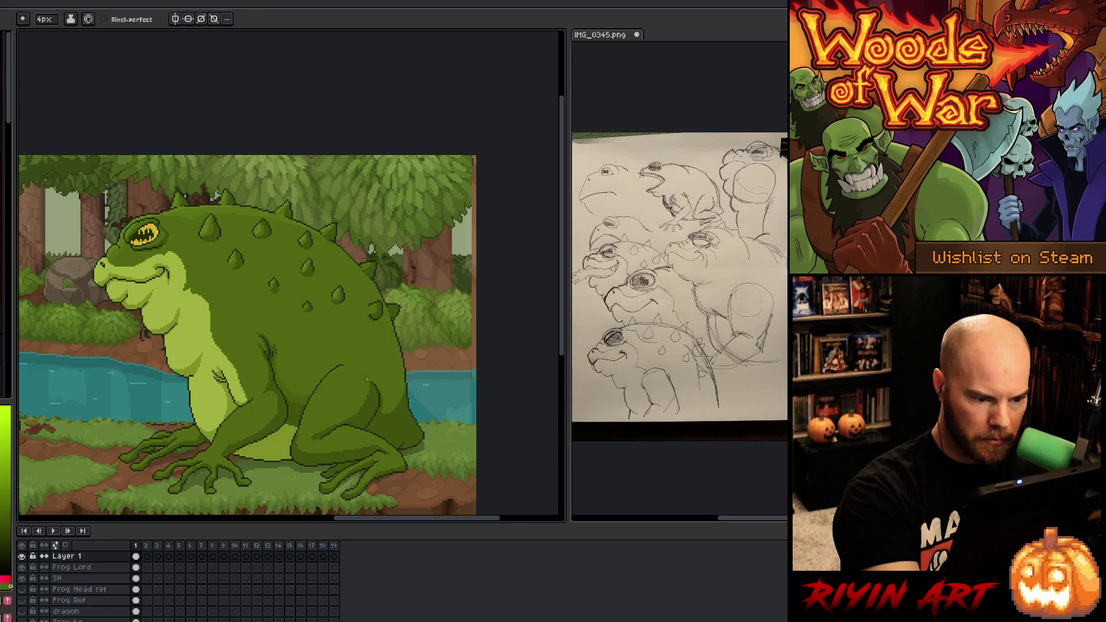
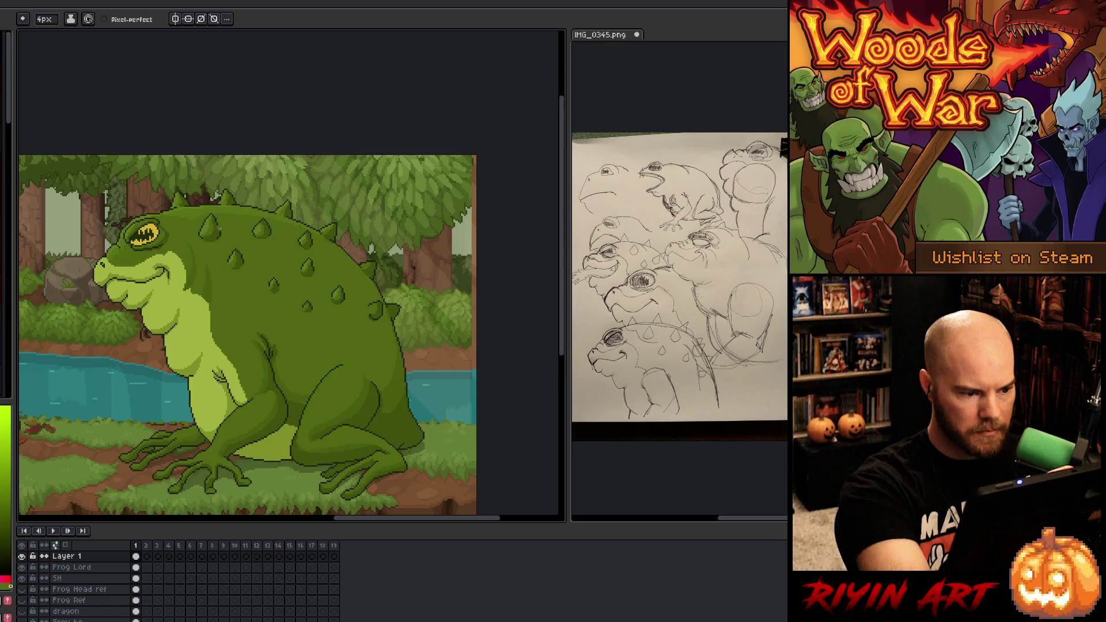
Step: Start and cancel two colour-range selections on the frog's greens, then return to the pencil
key("shift+r")
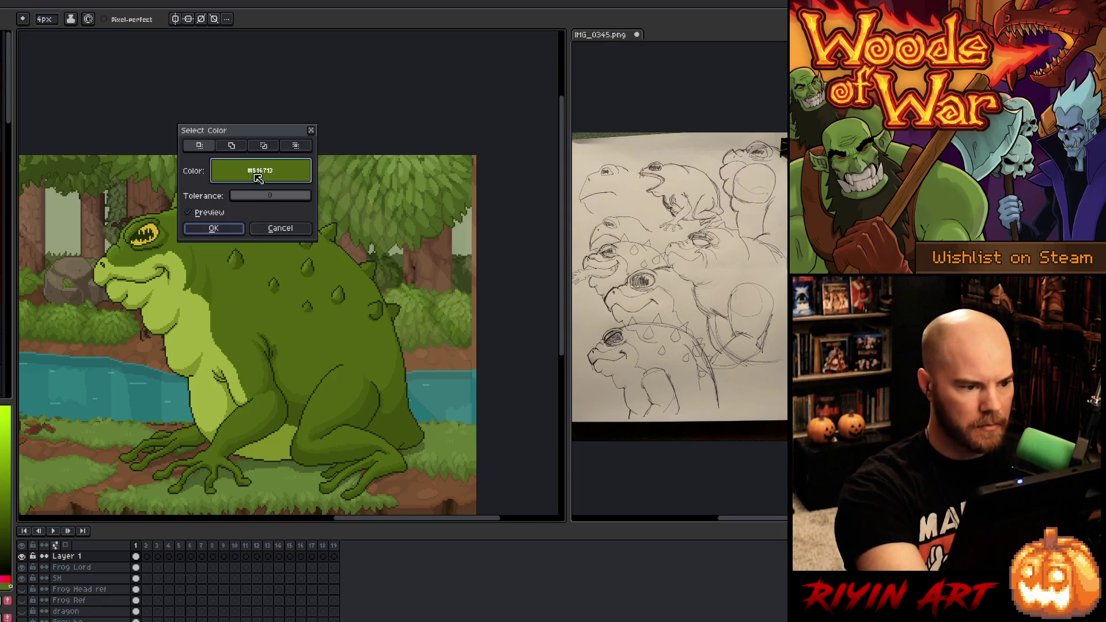
left_click(232, 228)
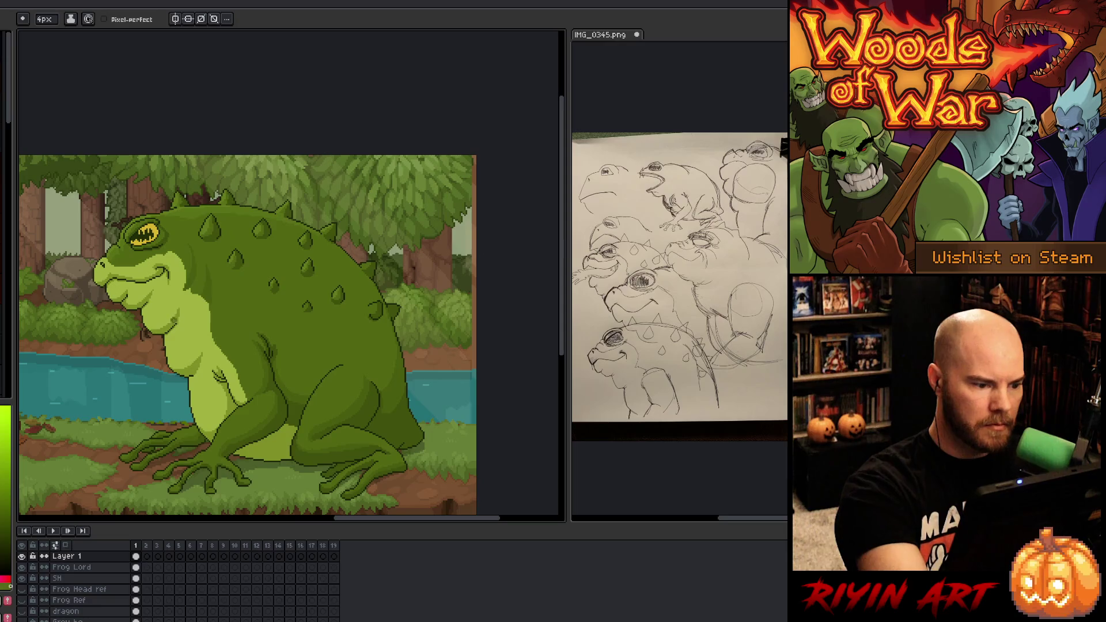
left_click(224, 244, "alt")
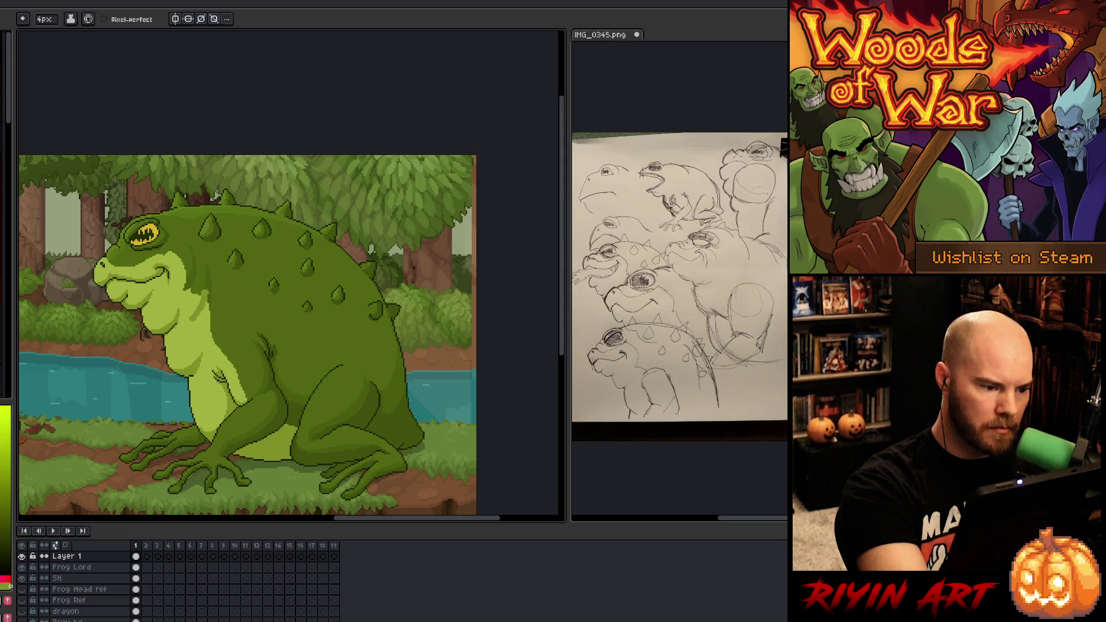
key("w")
key("shift+c")
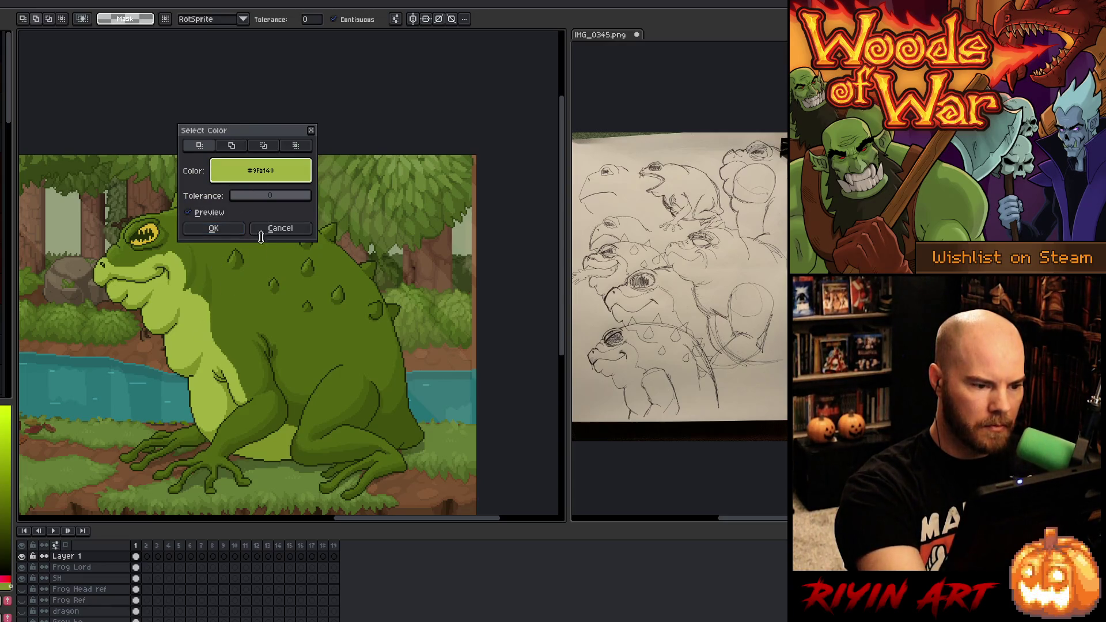
left_click(280, 228)
key("b")
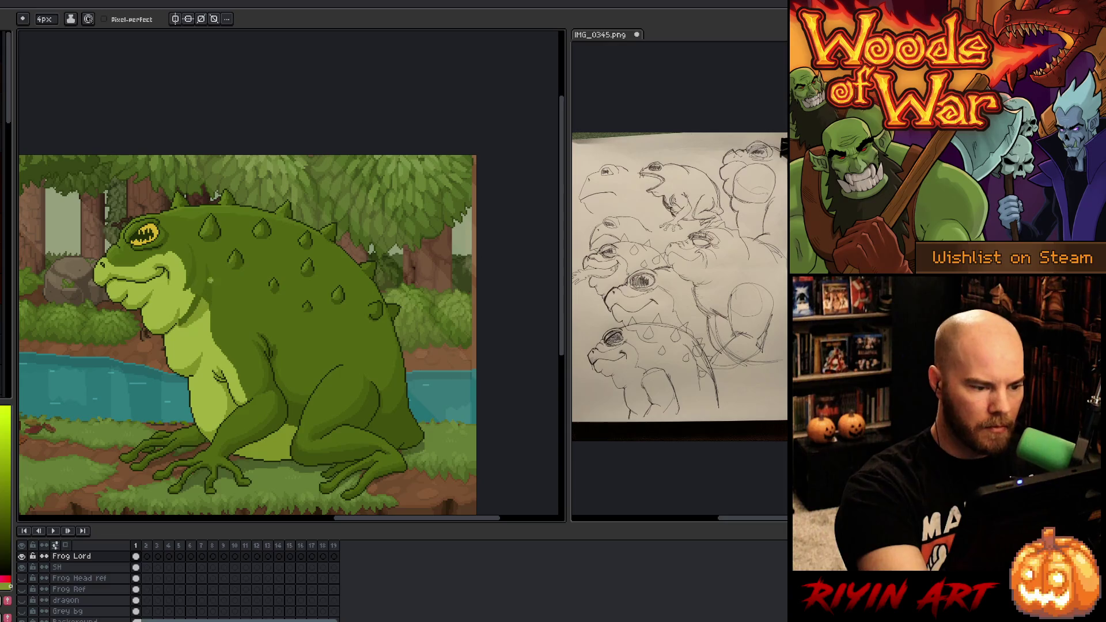
key("alt")
key("alt")
key("alt")
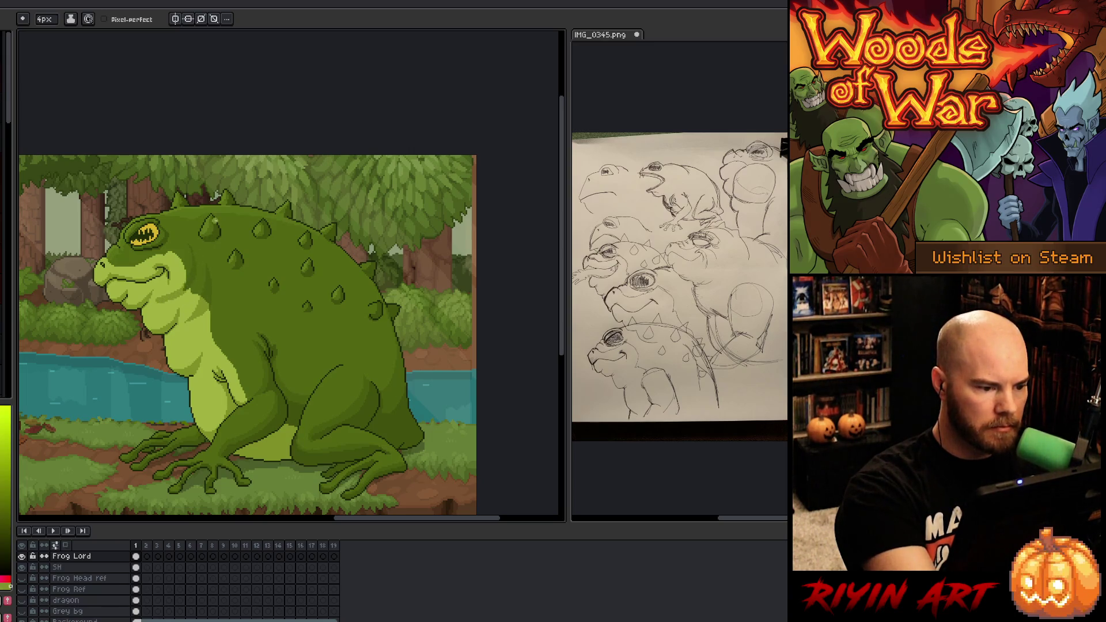
Step: Eyedrop the frog's dark body green and open Color Range to select that colour
left_click(207, 249, "alt")
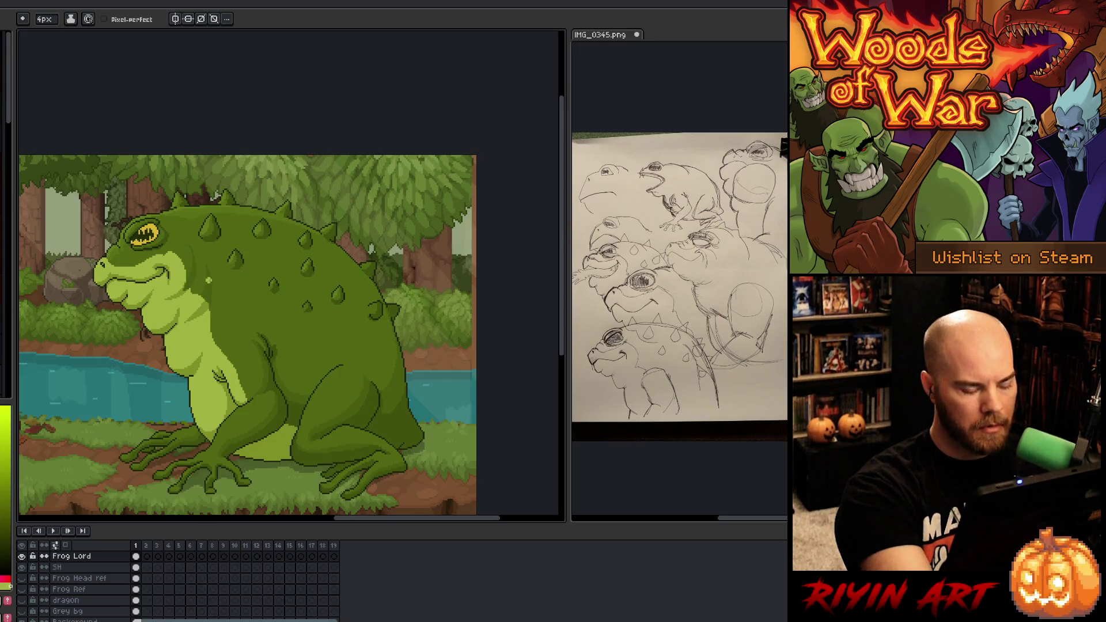
key("shift+c")
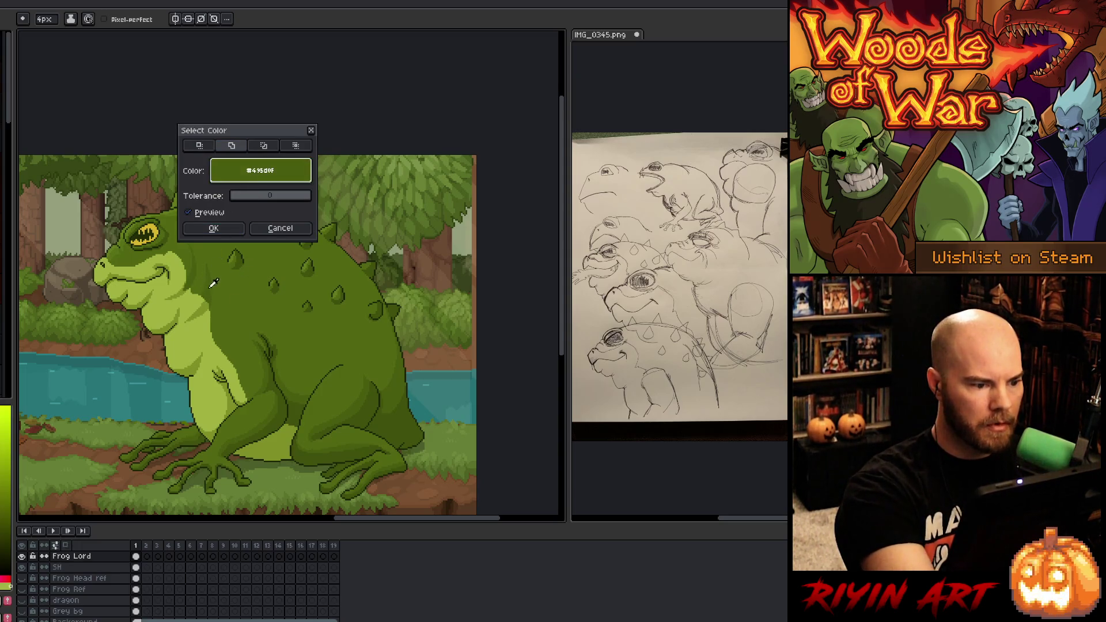
Step: Confirm the dark green colour selection, sample a body green, and cancel another colour range
left_click(214, 228)
left_click(232, 283, "alt")
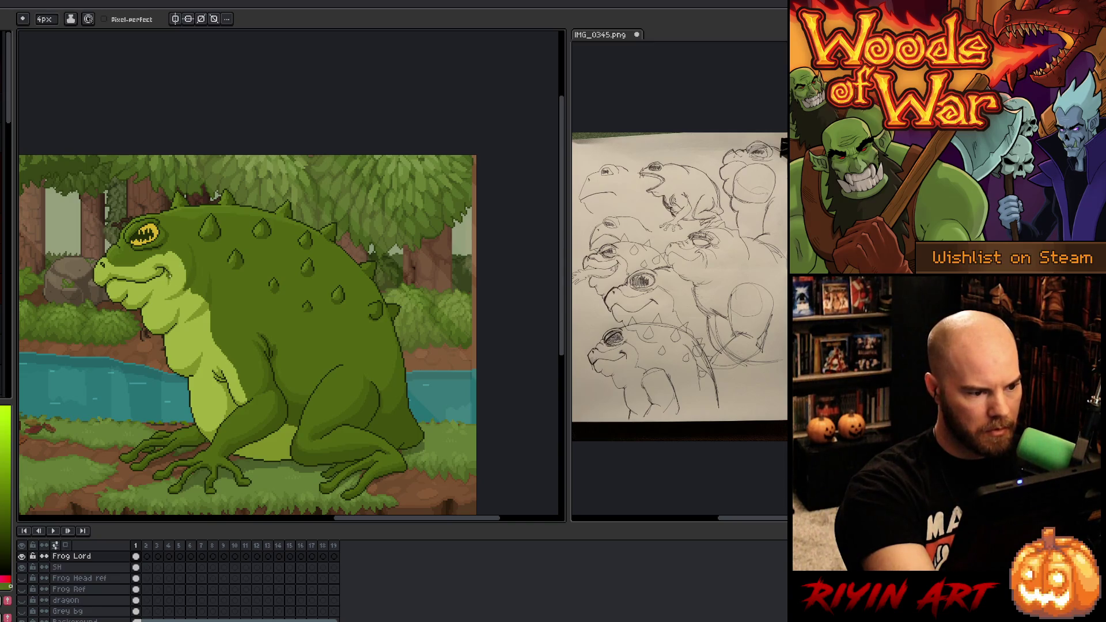
key("shift+o")
left_click(215, 230)
Step: Select the belly green by colour, sample two more frog greens, and pan left
key("shift+c")
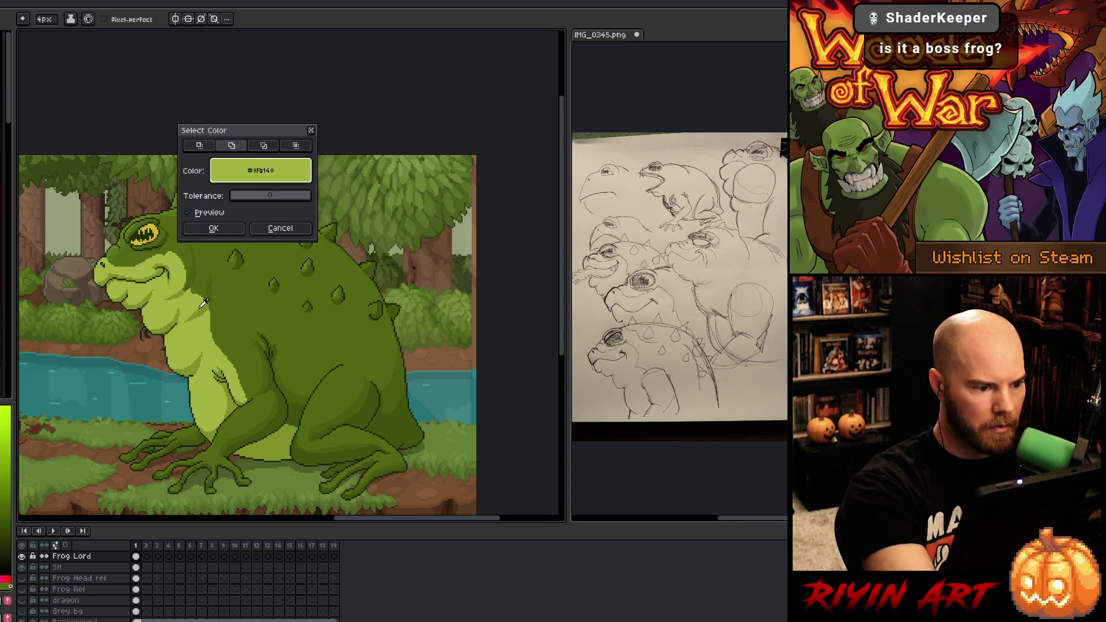
left_click(213, 228)
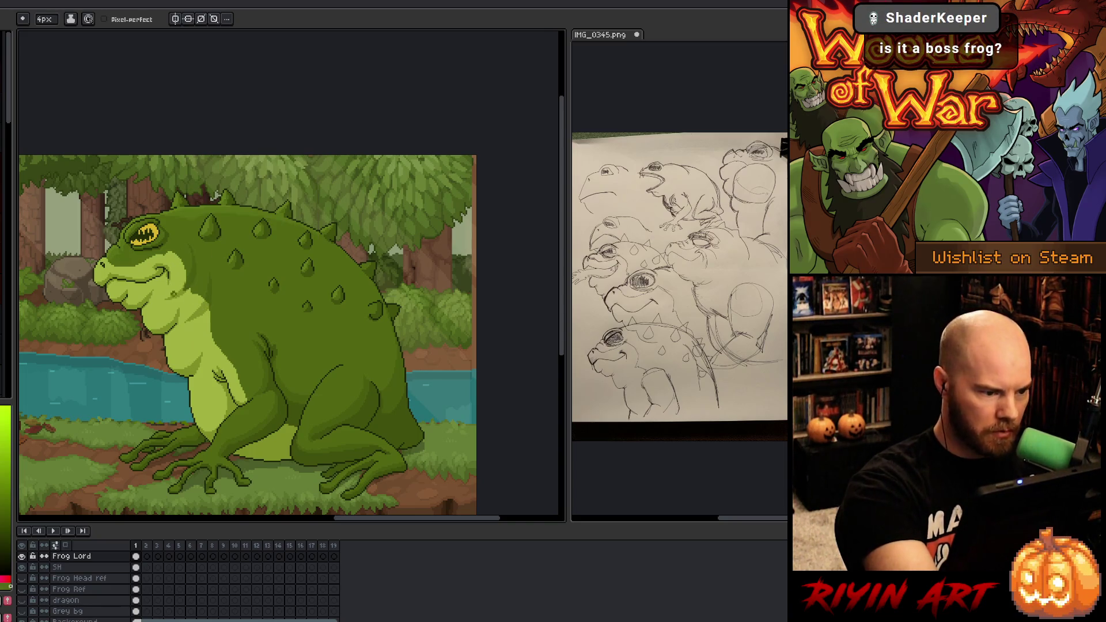
left_click(185, 287, "alt")
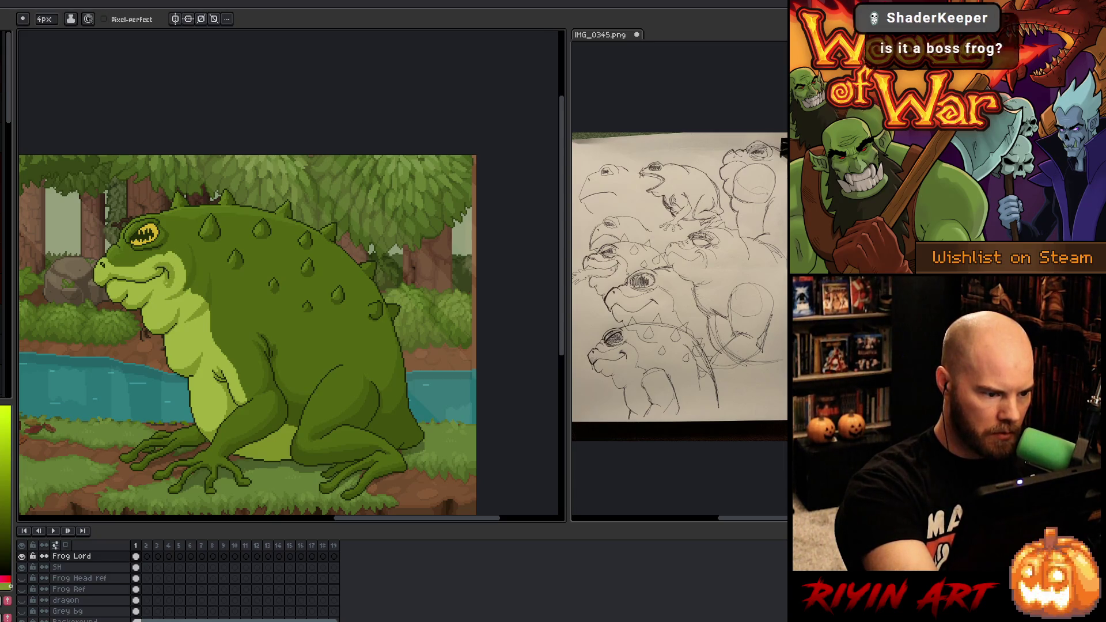
left_click(184, 245, "alt")
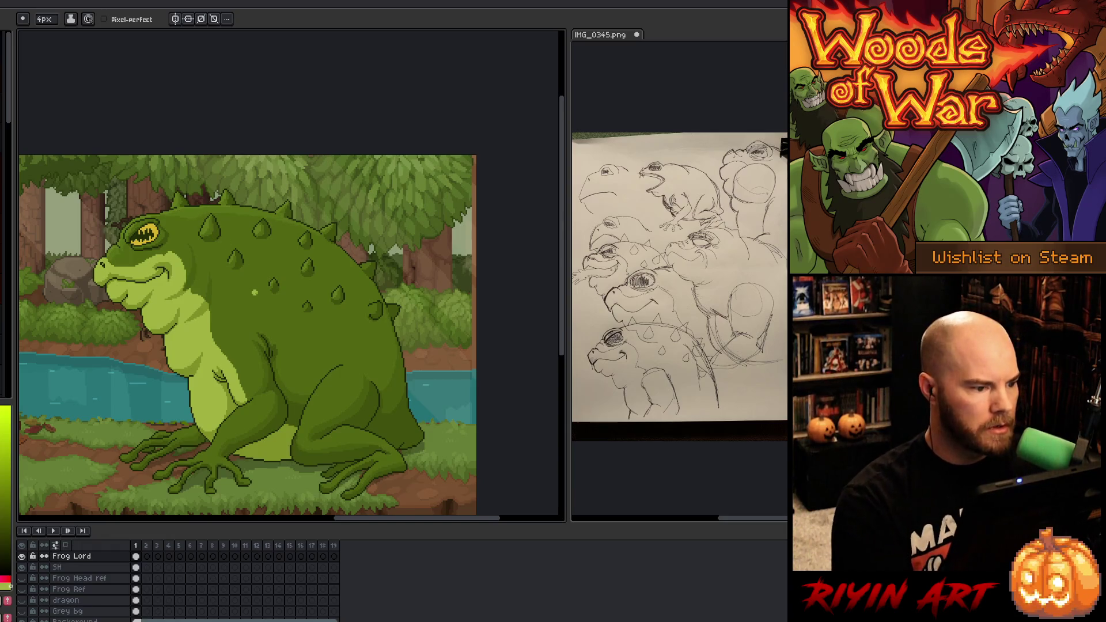
left_click_drag(197, 344, 280, 340)
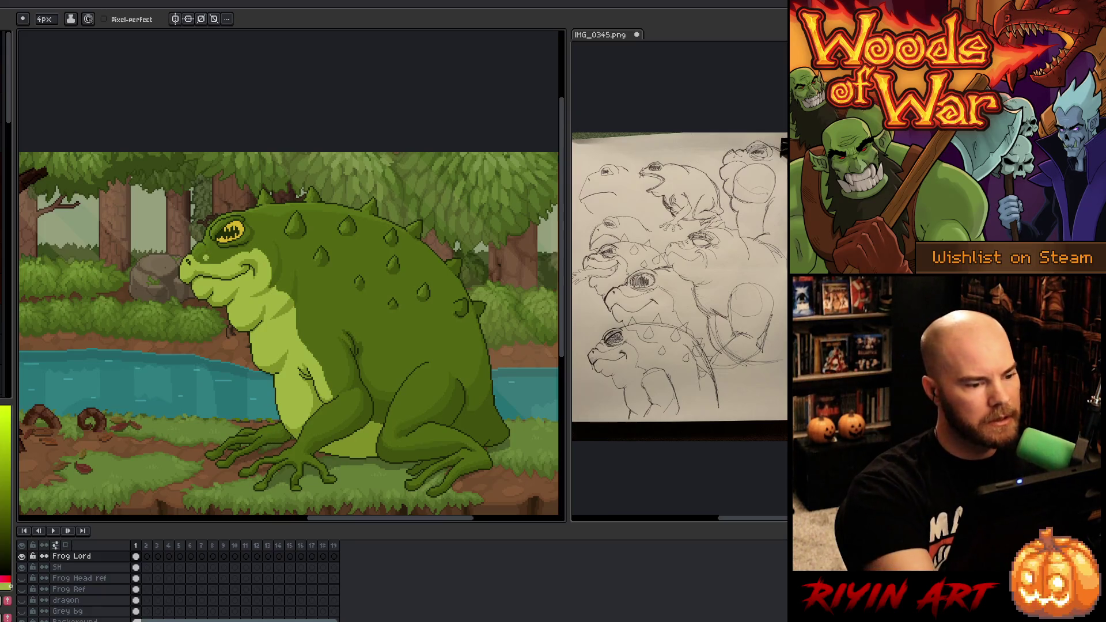
left_click(209, 255, "alt")
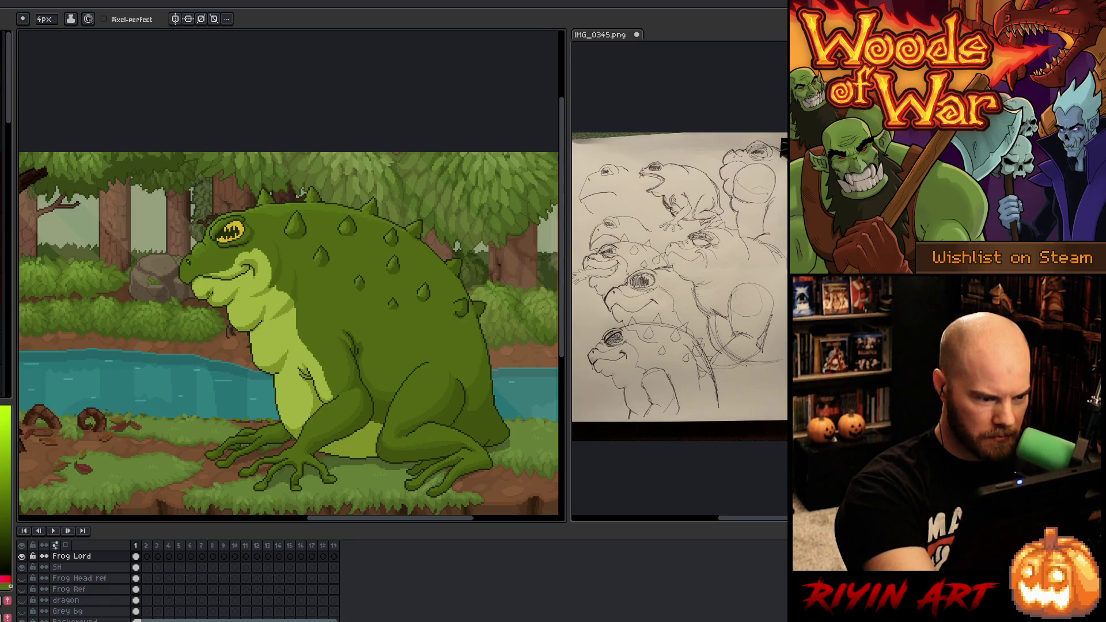
left_click(211, 291, "alt")
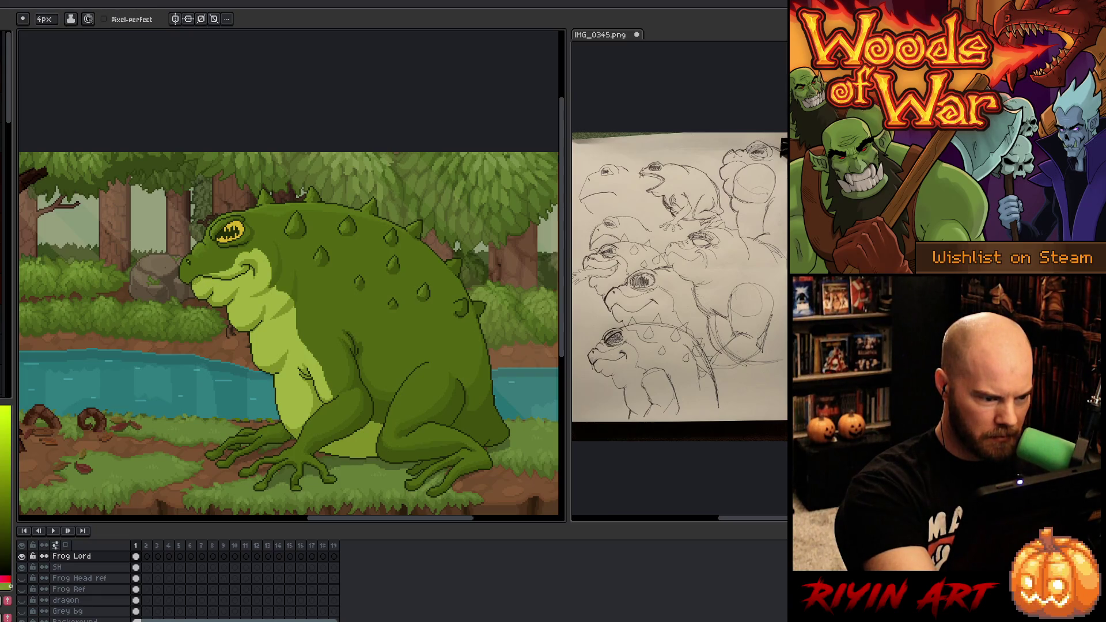
left_click(211, 280, "alt")
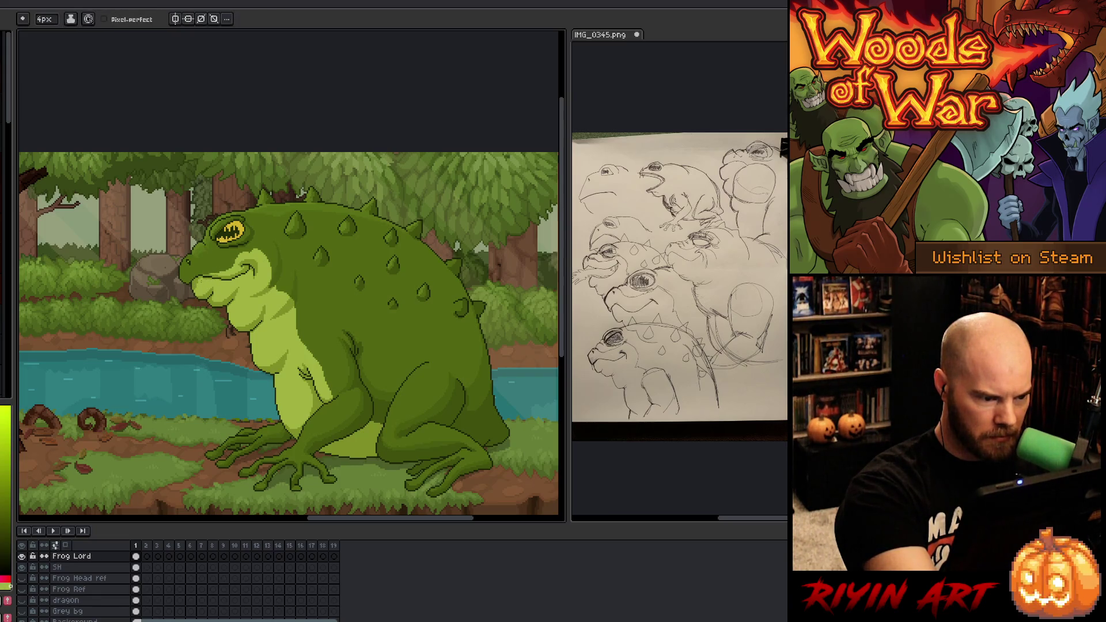
left_click(211, 280, "alt")
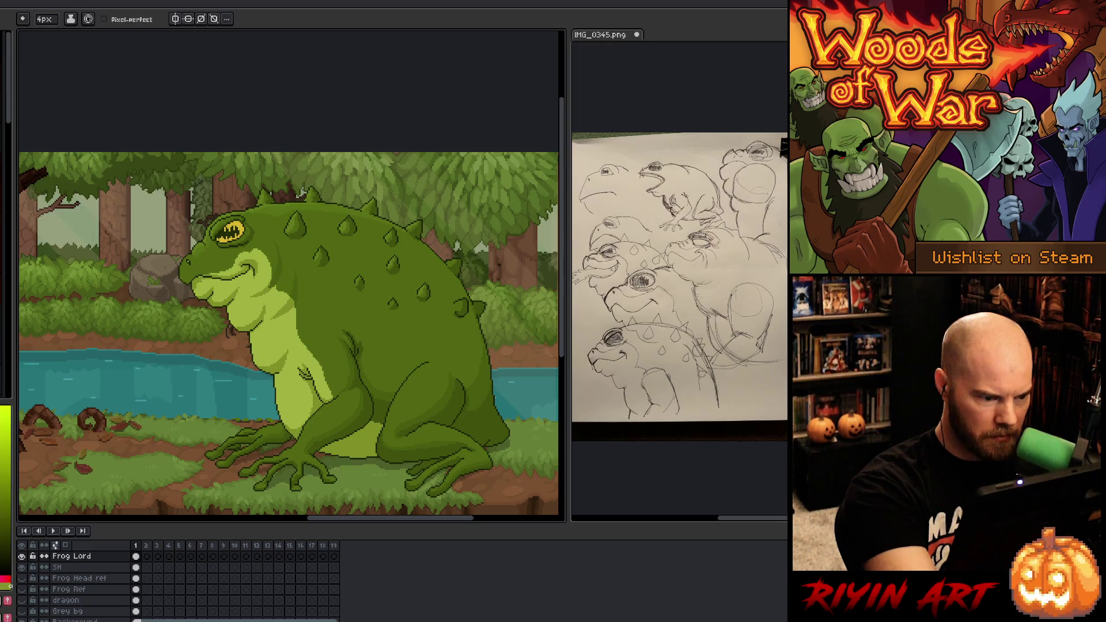
left_click(207, 282, "alt")
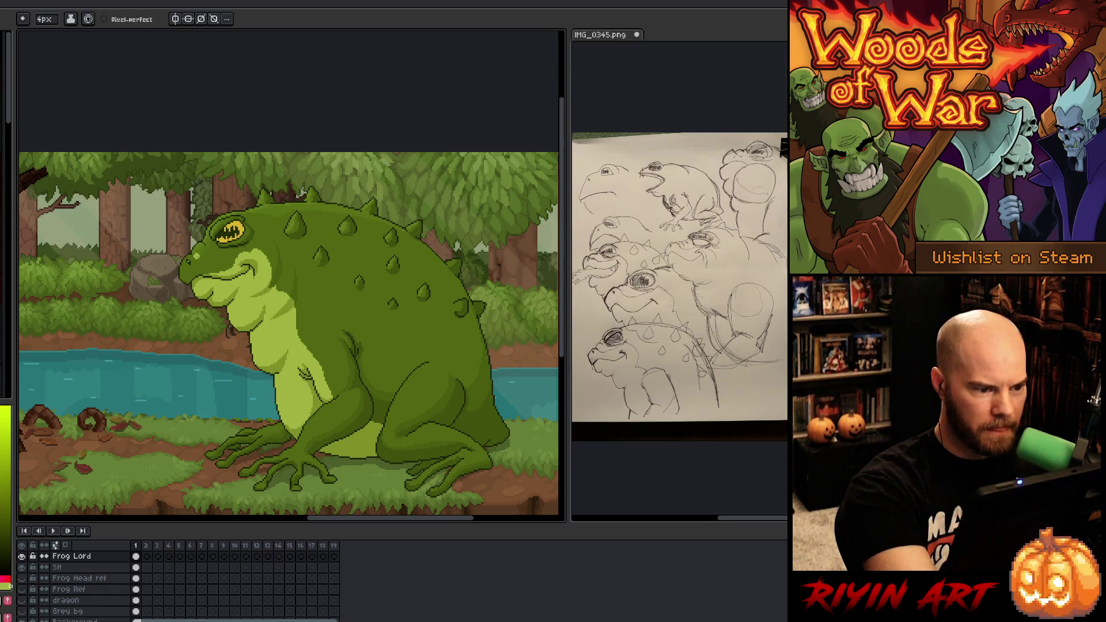
left_click(196, 261, "alt")
Step: Zoom in and paint over the frog's nostril, then undo the lighter green attempt
scroll(188, 264, "up", 3)
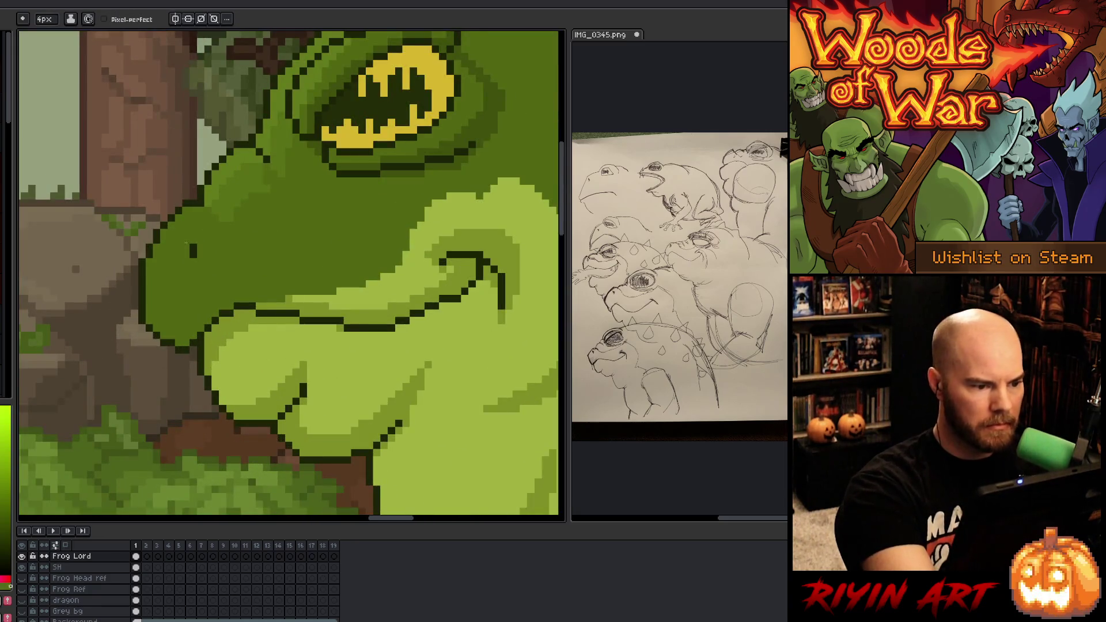
left_click(186, 241)
left_click_drag(181, 233, 193, 253)
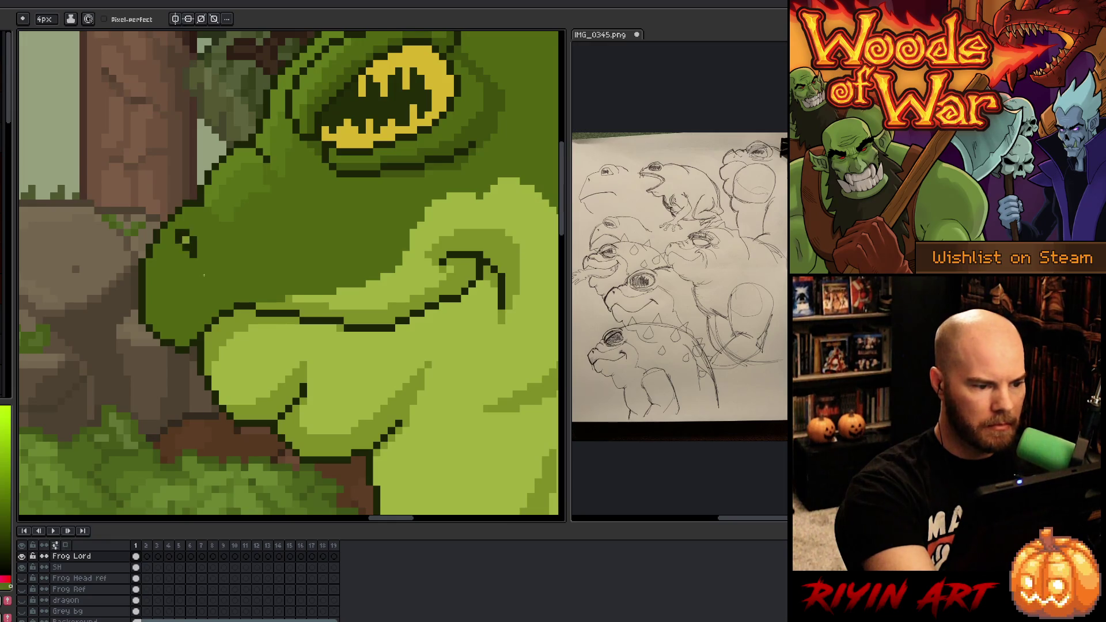
key("w")
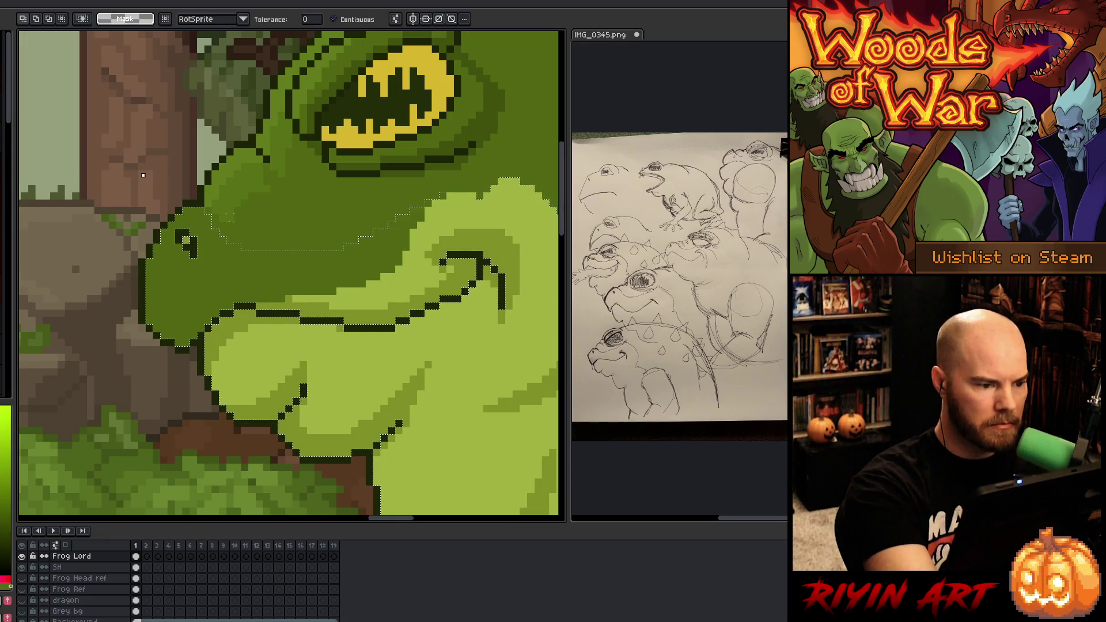
key("b")
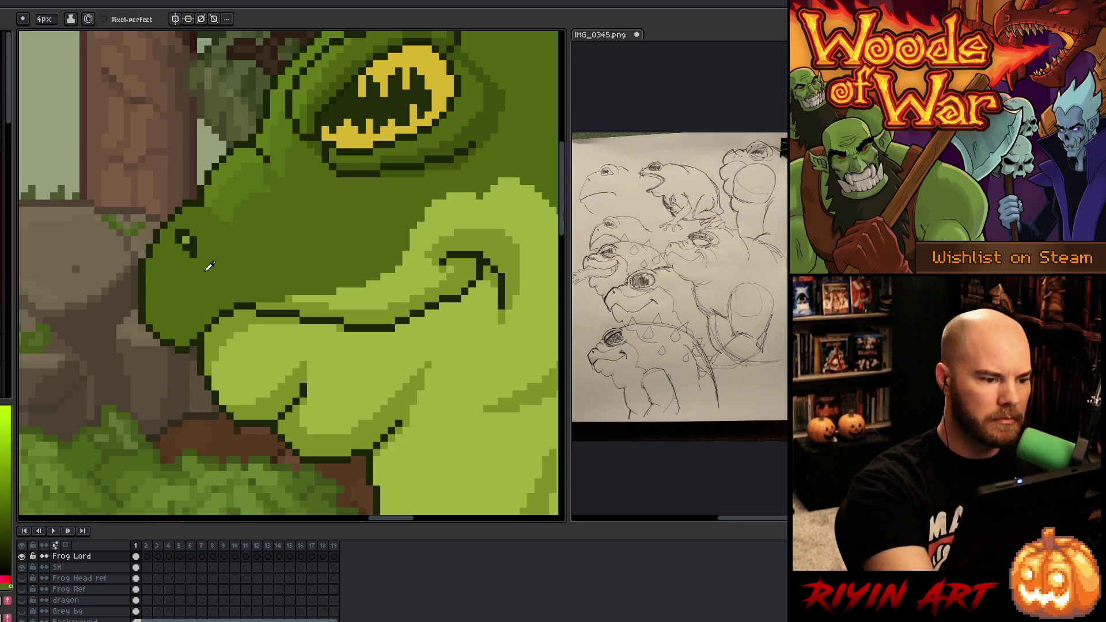
left_click_drag(183, 238, 195, 246)
key("ctrl+z")
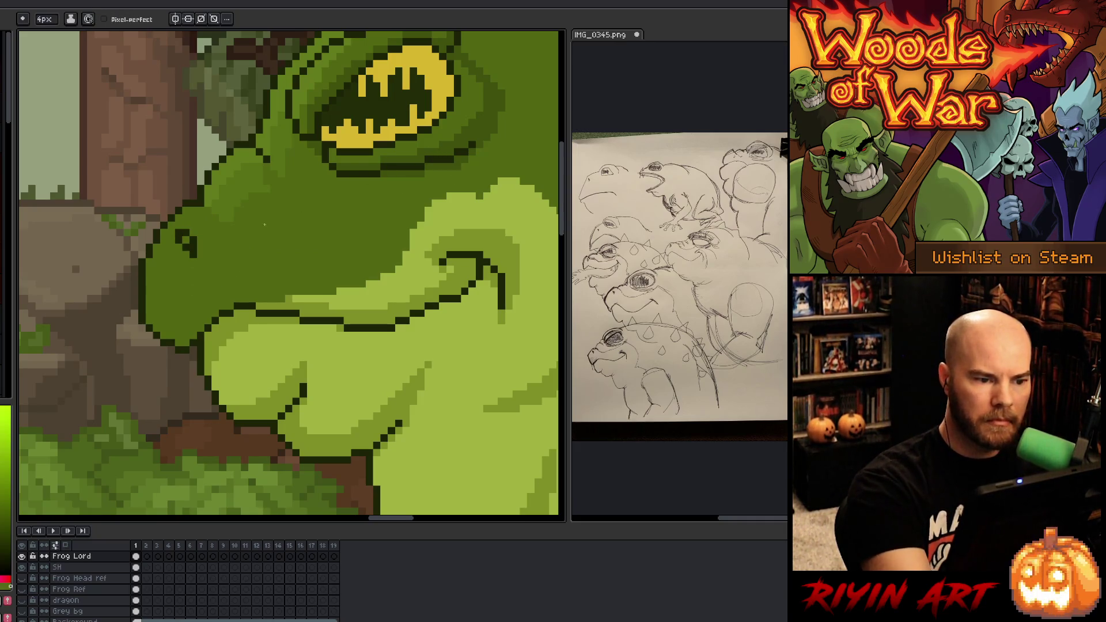
Step: Sample snout greens and paint a lighter green patch above the mouth line
left_click(214, 175, "alt")
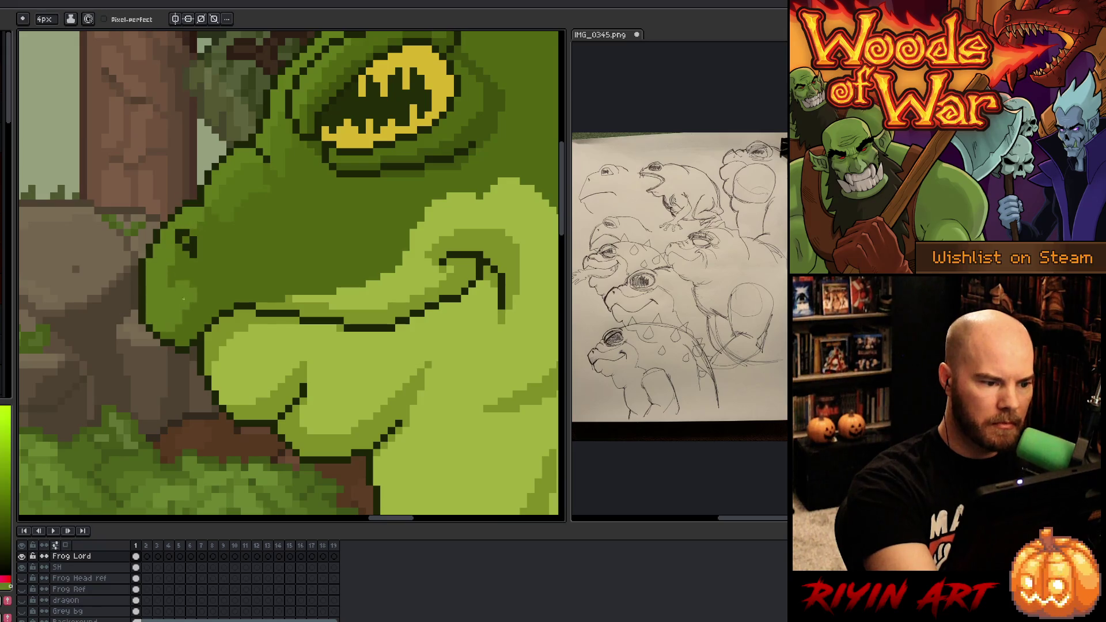
left_click(194, 254, "alt")
left_click(221, 260, "alt")
left_click(187, 296, "alt")
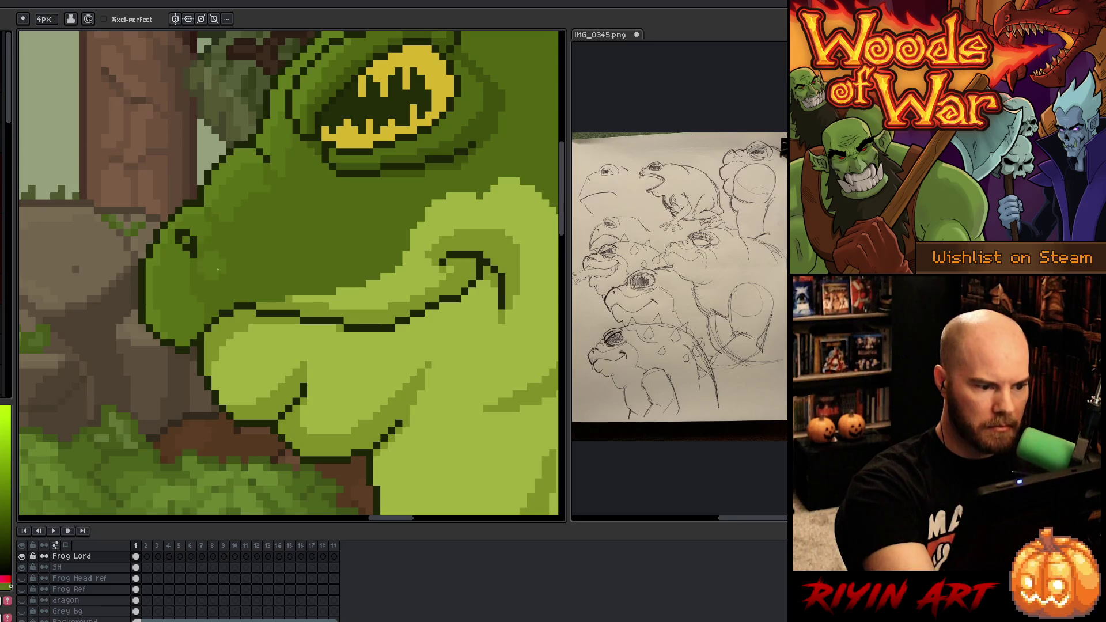
left_click(210, 243, "alt")
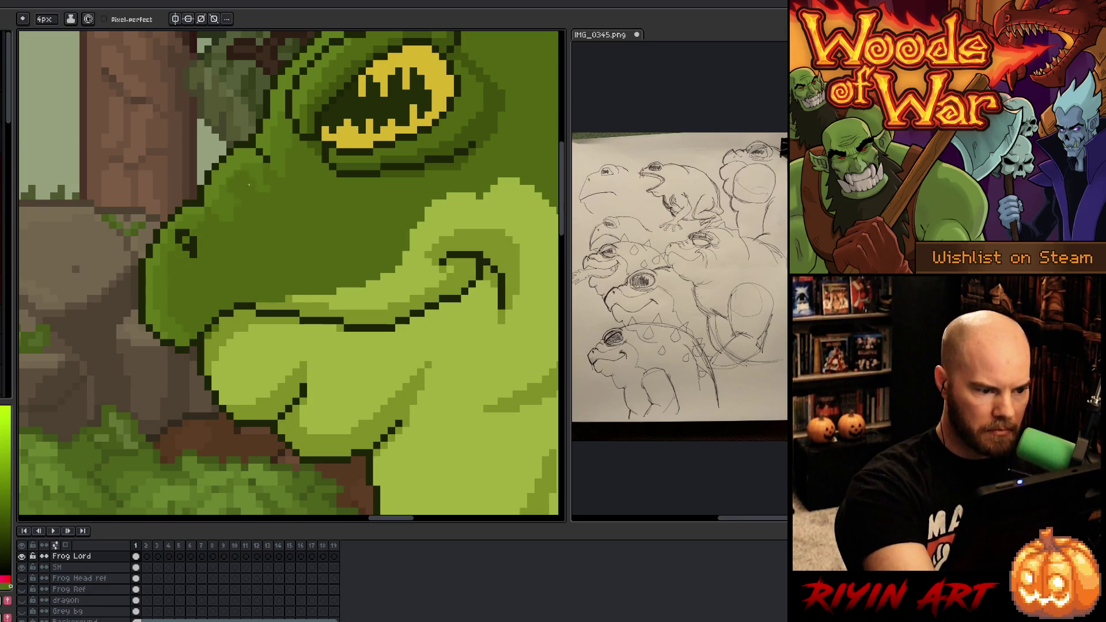
left_click(227, 324, "alt")
mouse_move(237, 262)
left_mouse_down()
mouse_move(190, 322)
mouse_move(212, 299)
mouse_move(208, 313)
left_mouse_up()
left_click(225, 287, "alt")
Step: Cover the light snout patch and shade the mouth area with darker green
left_click(234, 265, "alt")
left_click(258, 254, "alt")
right_click(286, 229)
key("Escape")
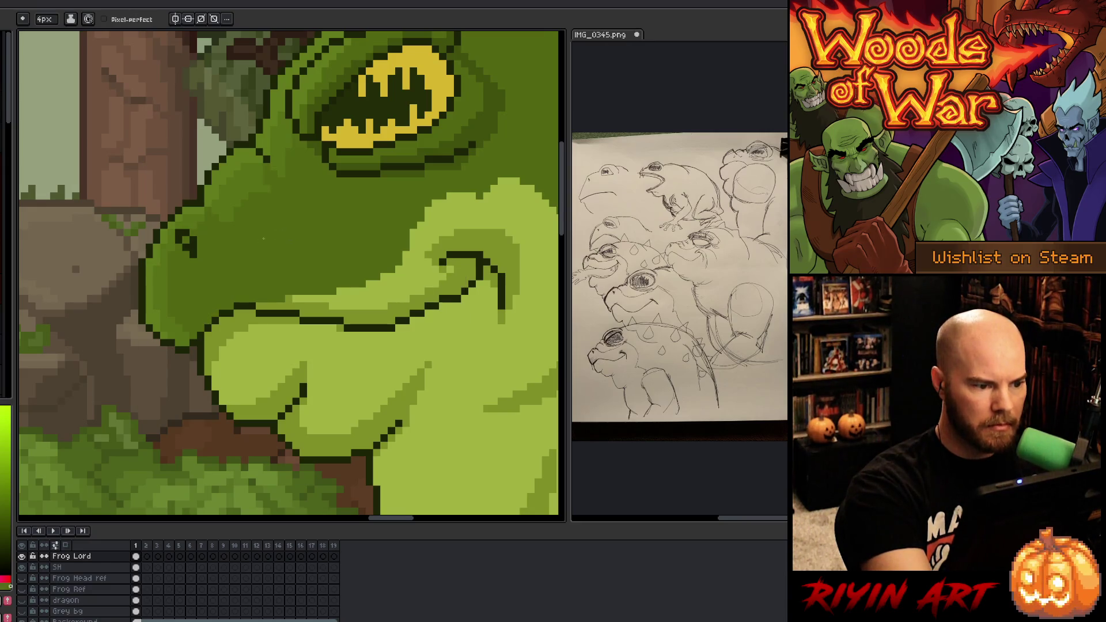
mouse_move(374, 283)
left_mouse_down()
mouse_move(380, 298)
mouse_move(314, 375)
left_mouse_up()
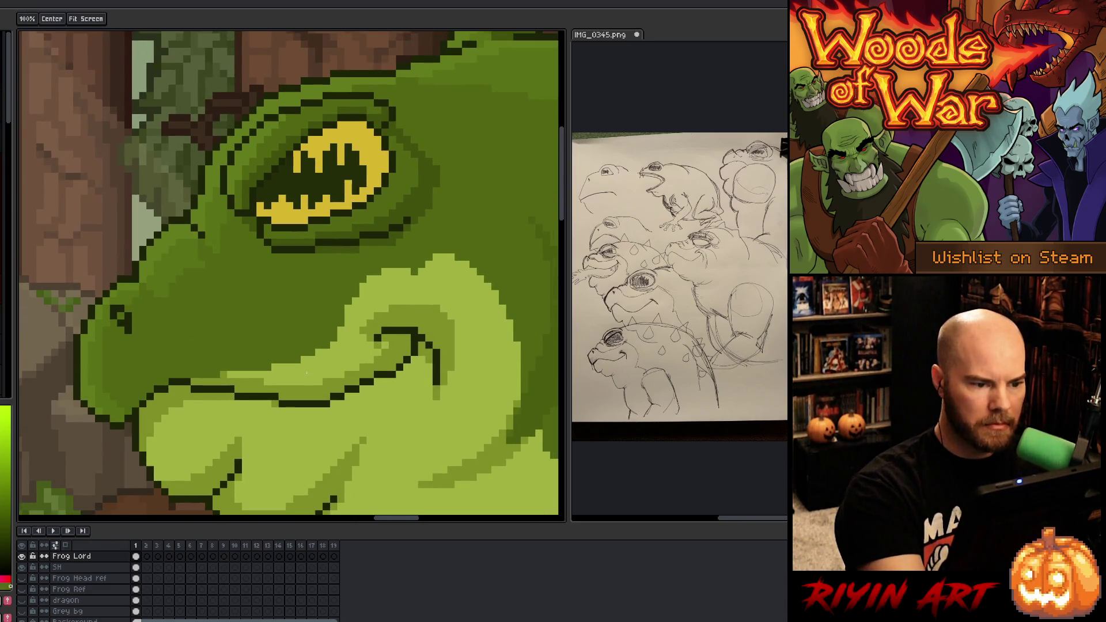
Step: Set a darker colour and 1 px brush, then draw the nostril on the snout
left_click(423, 193, "alt")
left_click_drag(41, 18, 35, 18)
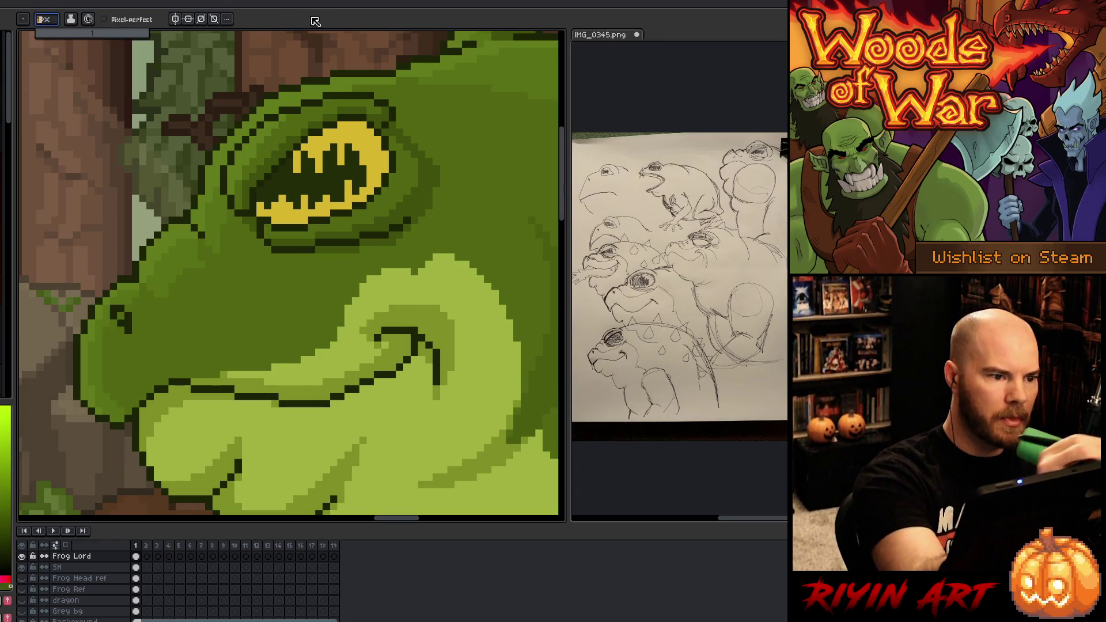
left_click_drag(140, 298, 143, 346)
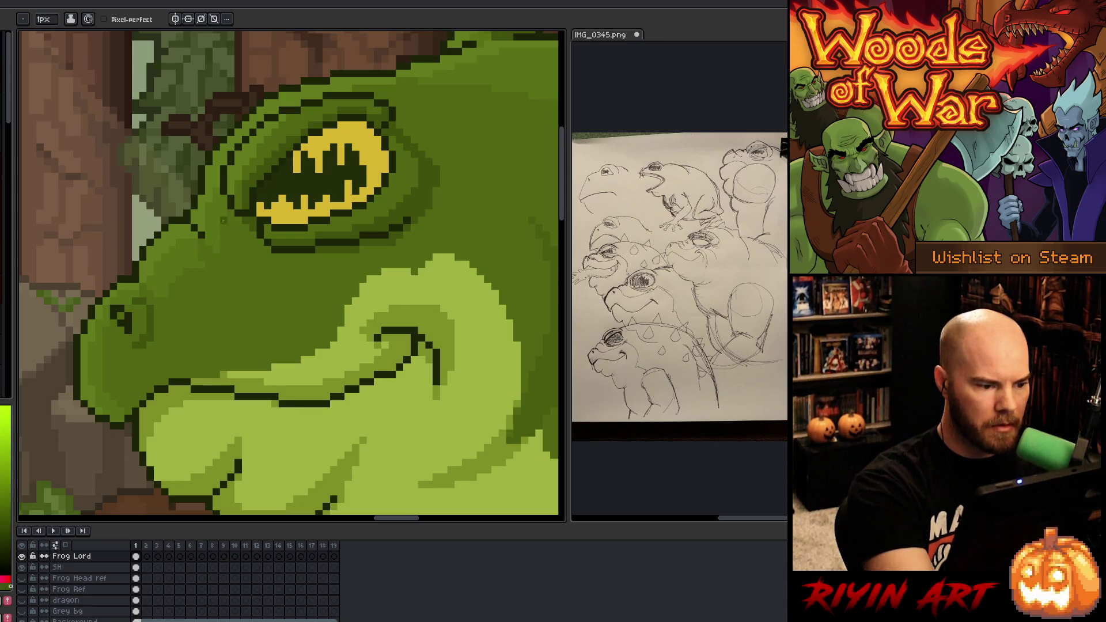
Step: Pick snout colours and darken a pixel beside the nostril
key("i")
left_click(149, 345, "alt")
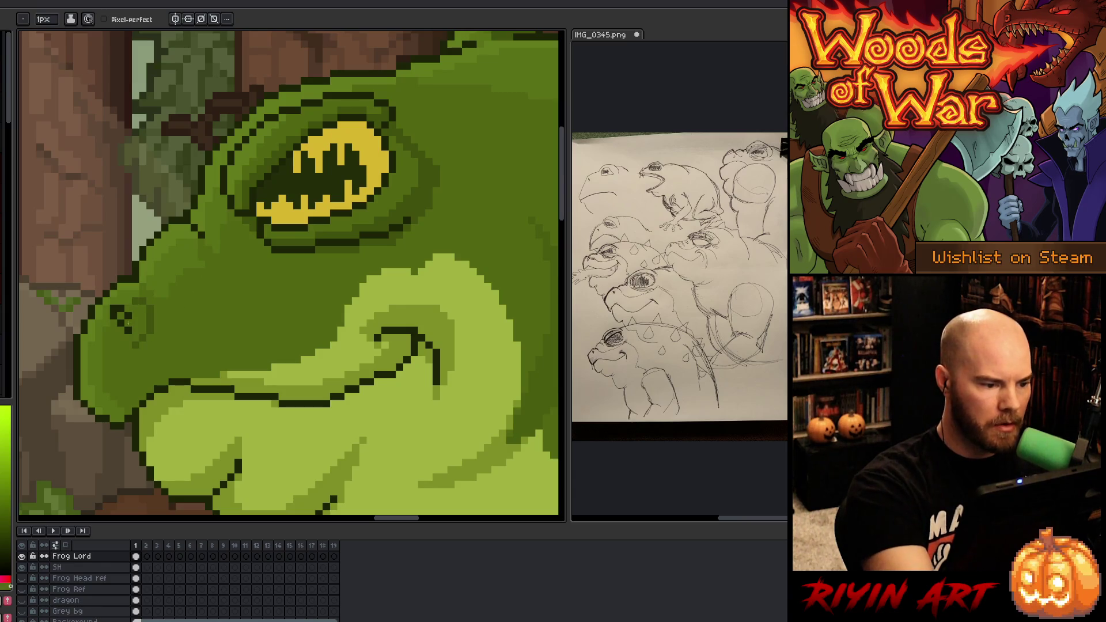
left_click(154, 311, "alt")
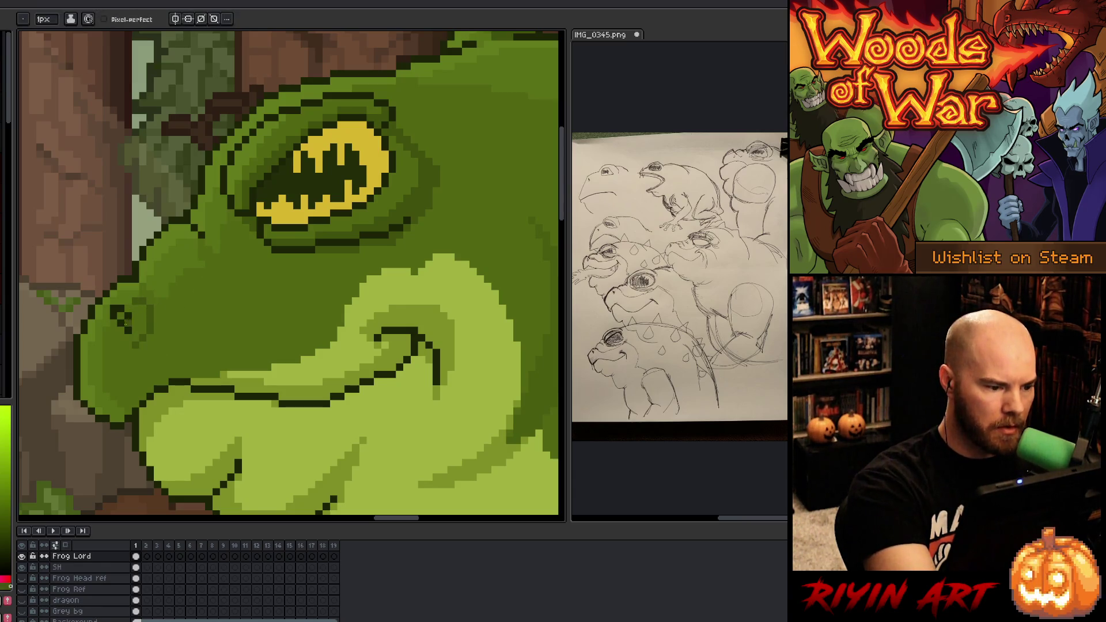
left_click(120, 316)
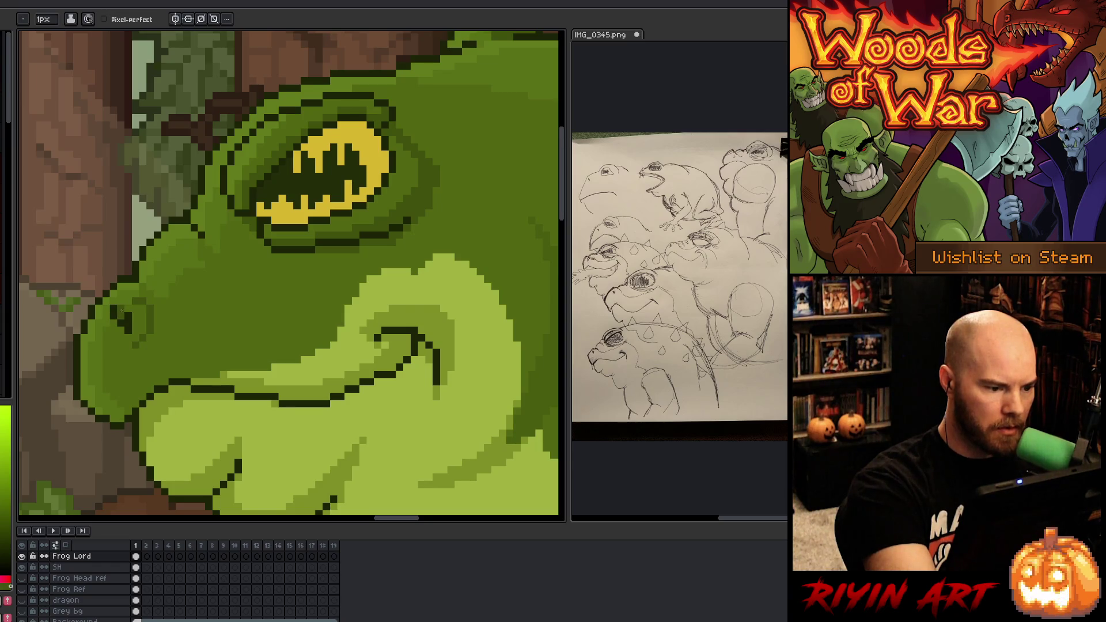
left_click(122, 301, "alt")
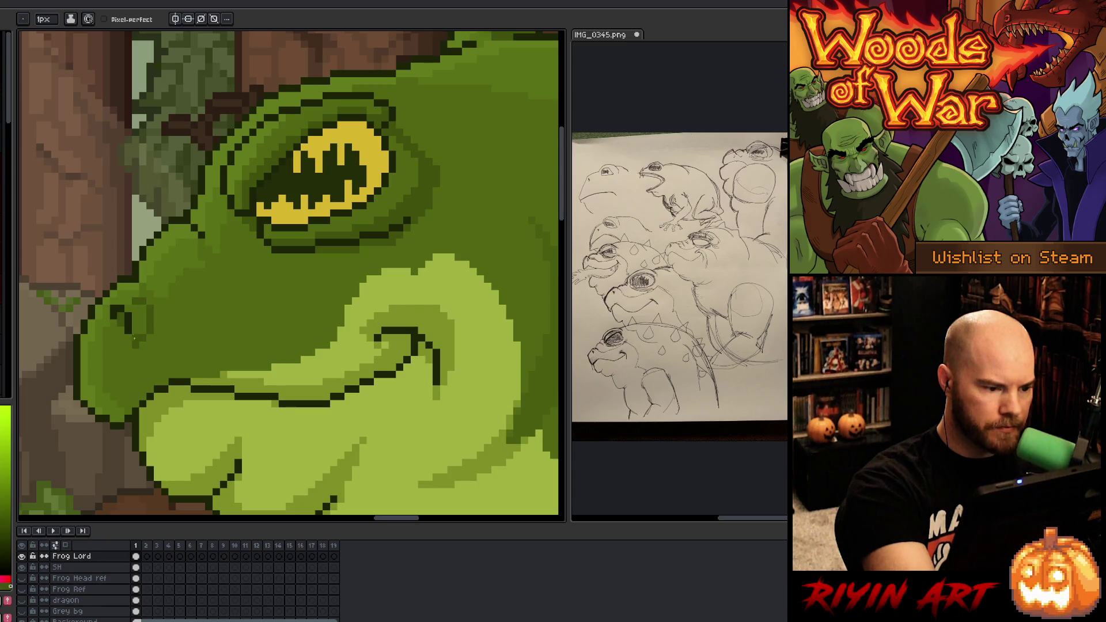
Step: Sample more snout greens for nostril detailing, then zoom back out
key("i")
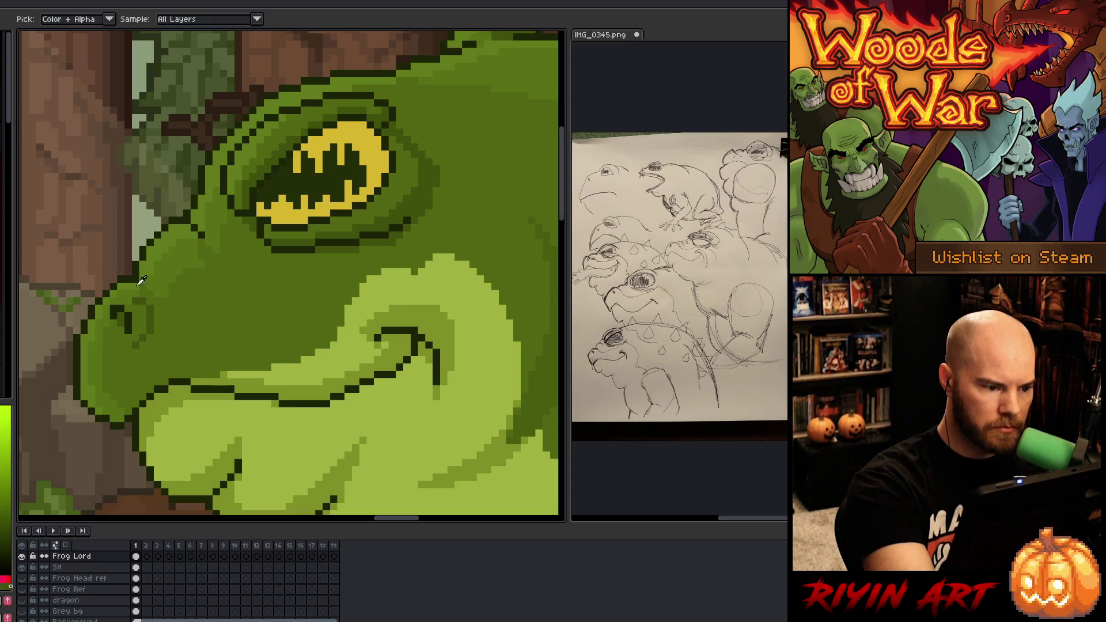
left_click(132, 318)
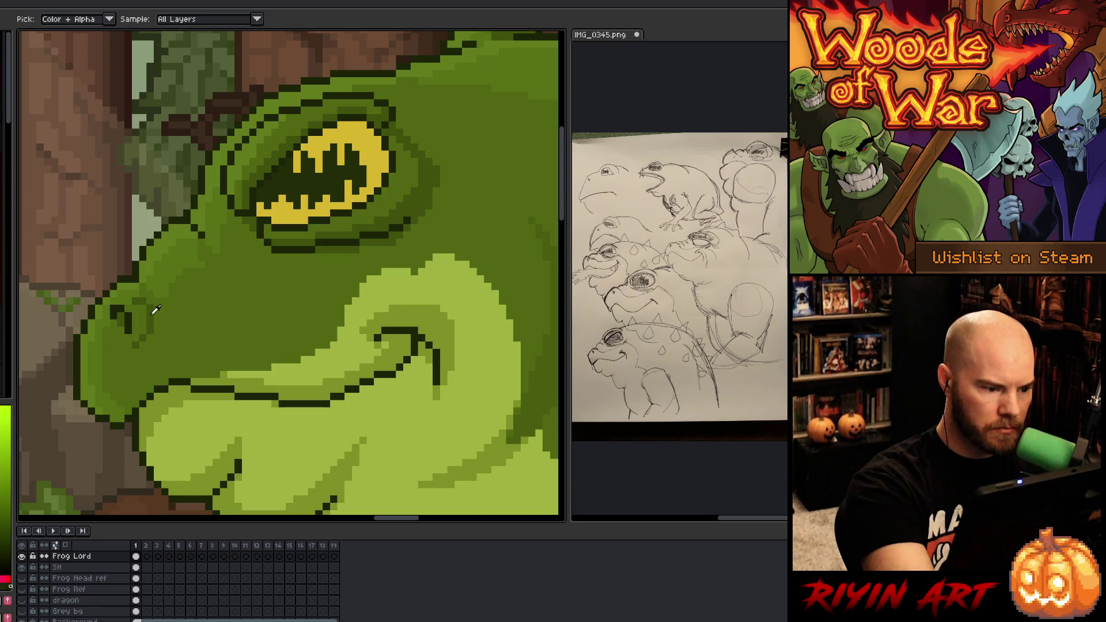
left_click(148, 316)
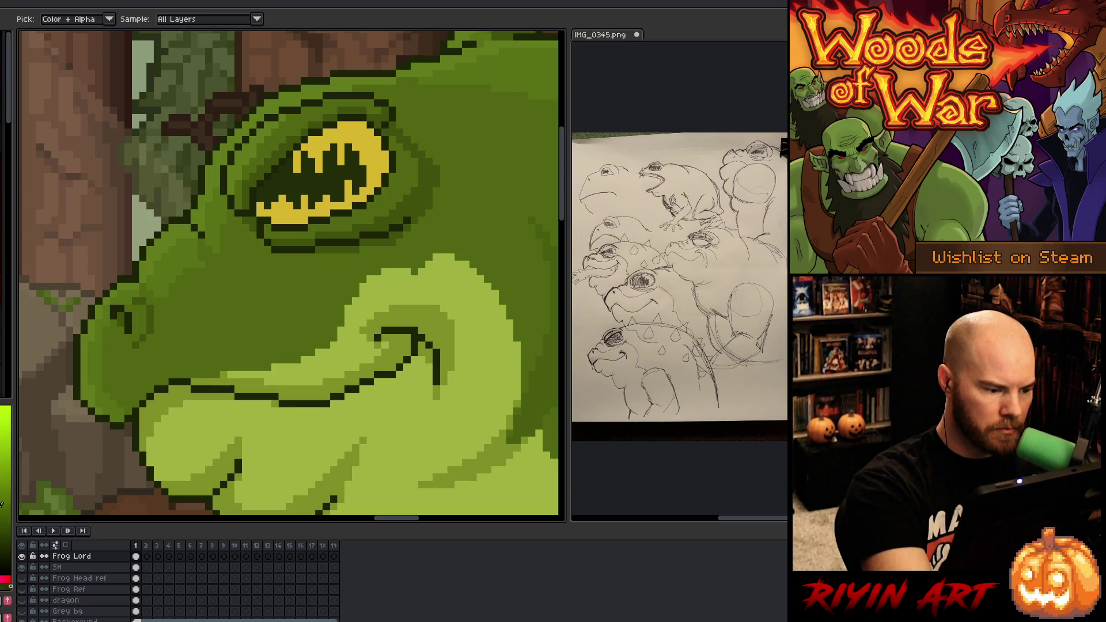
key("b")
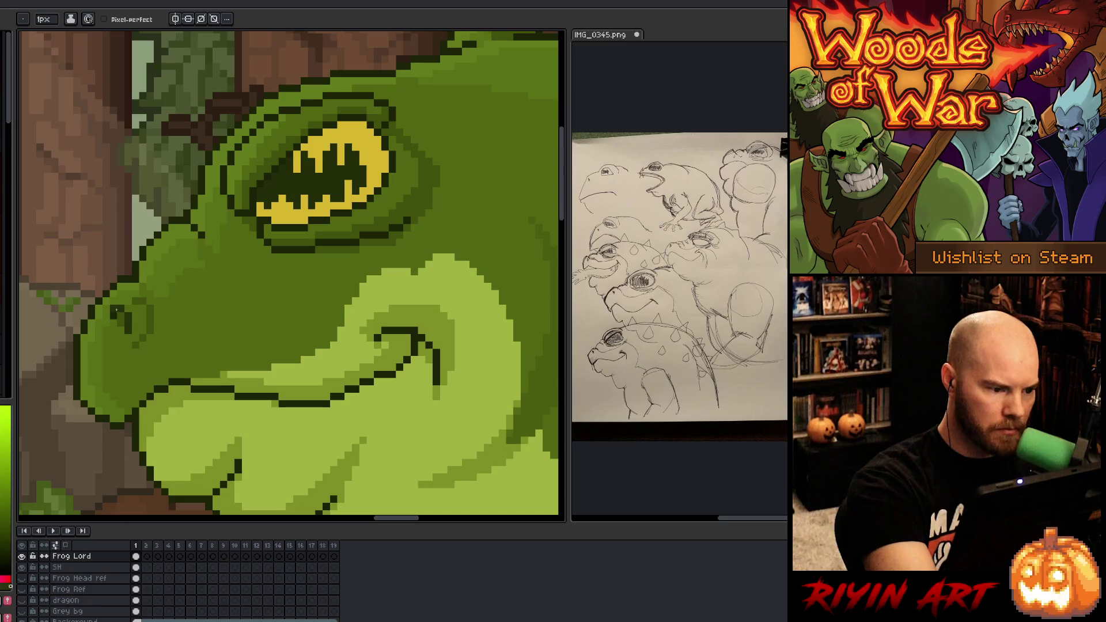
key("i")
left_click(138, 321)
key("b")
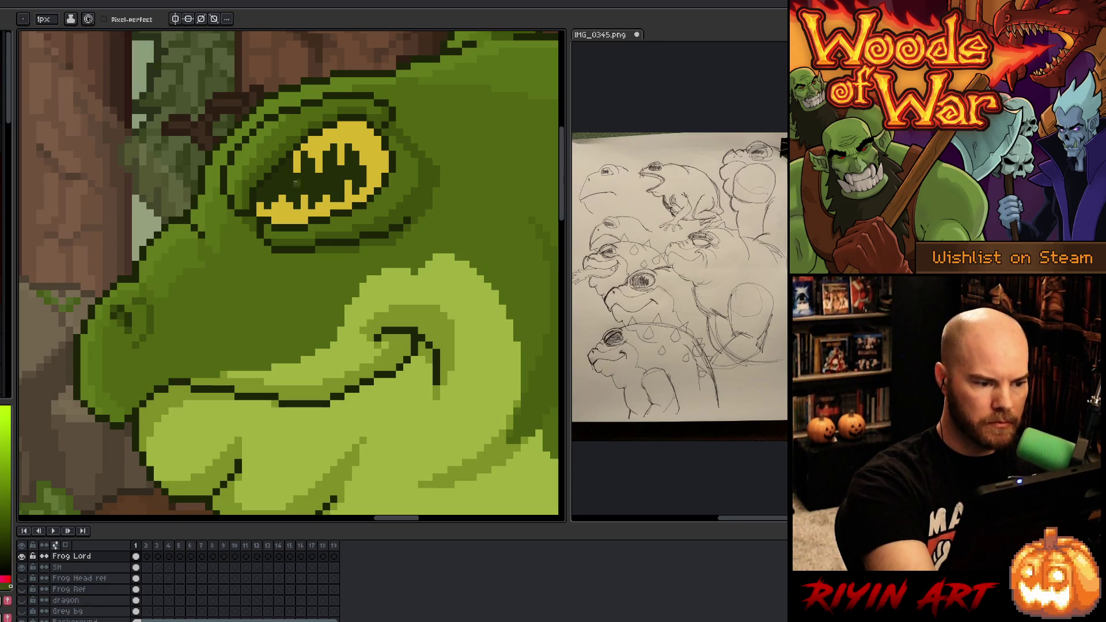
scroll(328, 305, "down", 3)
scroll(327, 305, "down", 1)
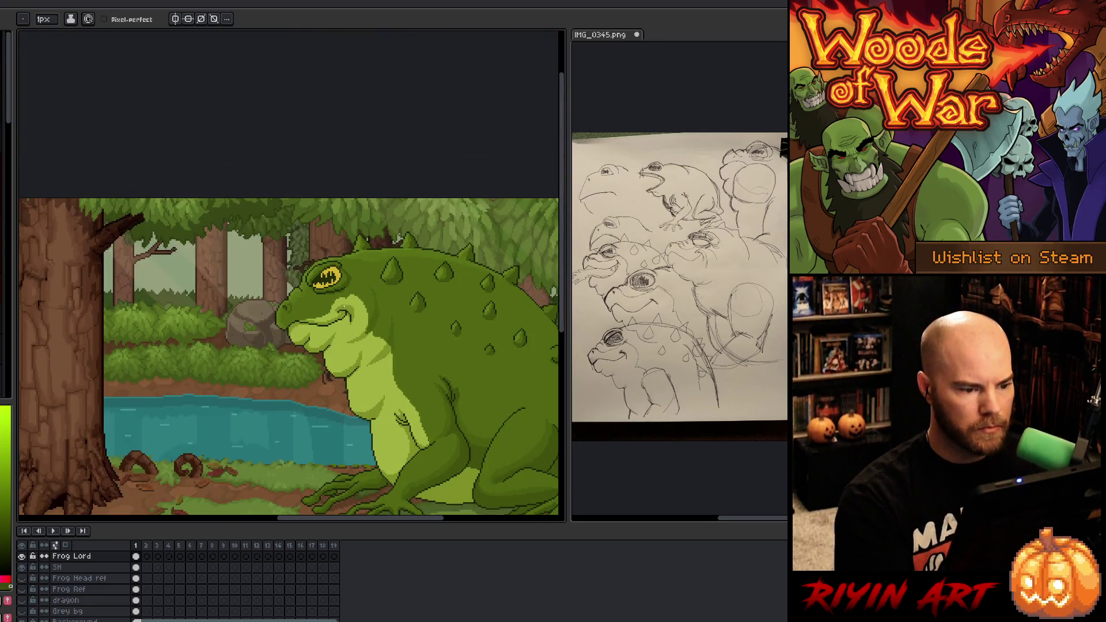
Step: Zoom in, pick a green from the frog's snout, and return to the pencil
scroll(245, 300, "up", 3)
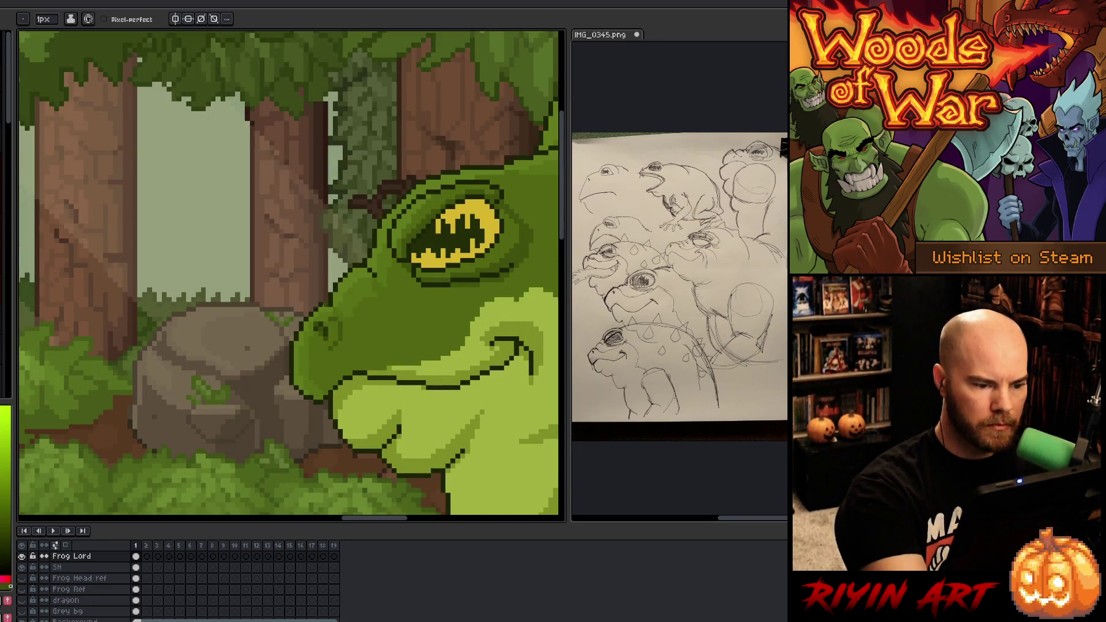
left_click(344, 321, "alt")
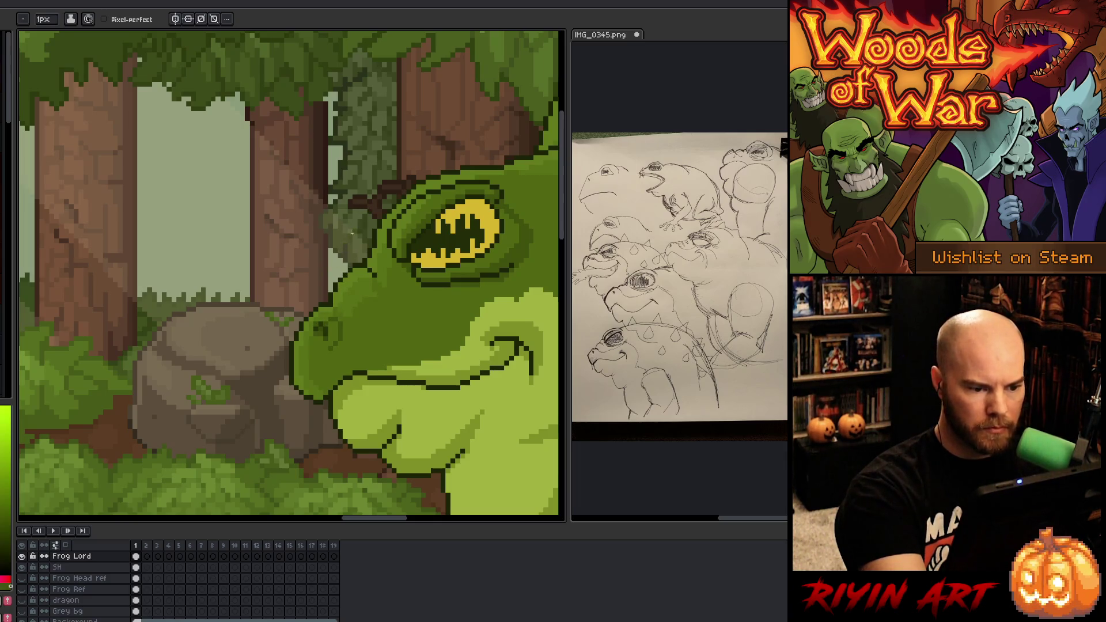
key("alt")
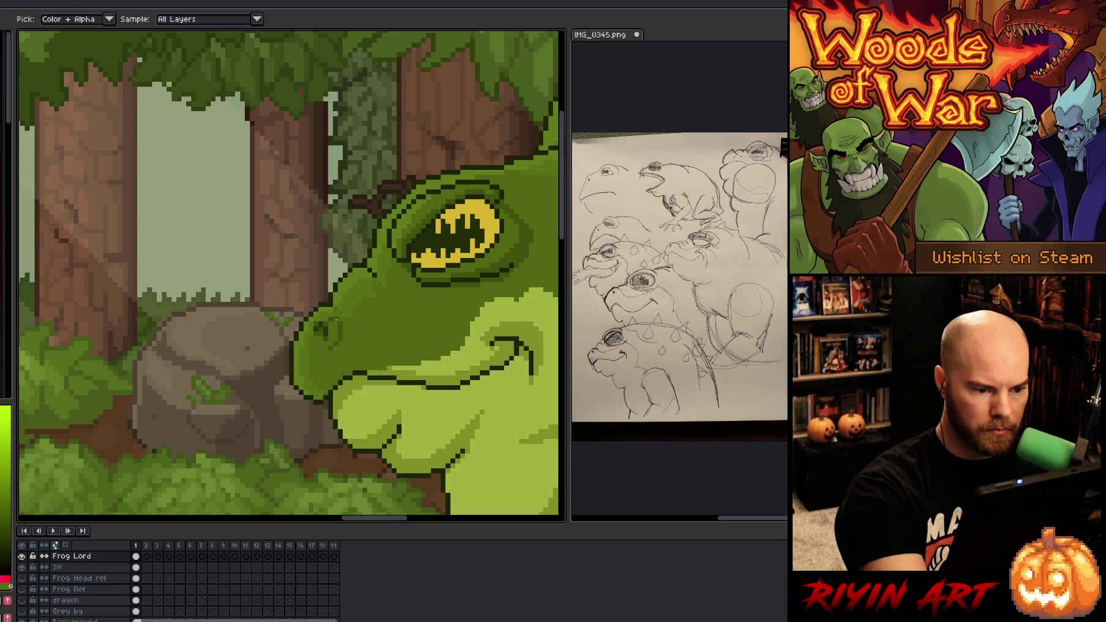
key("b")
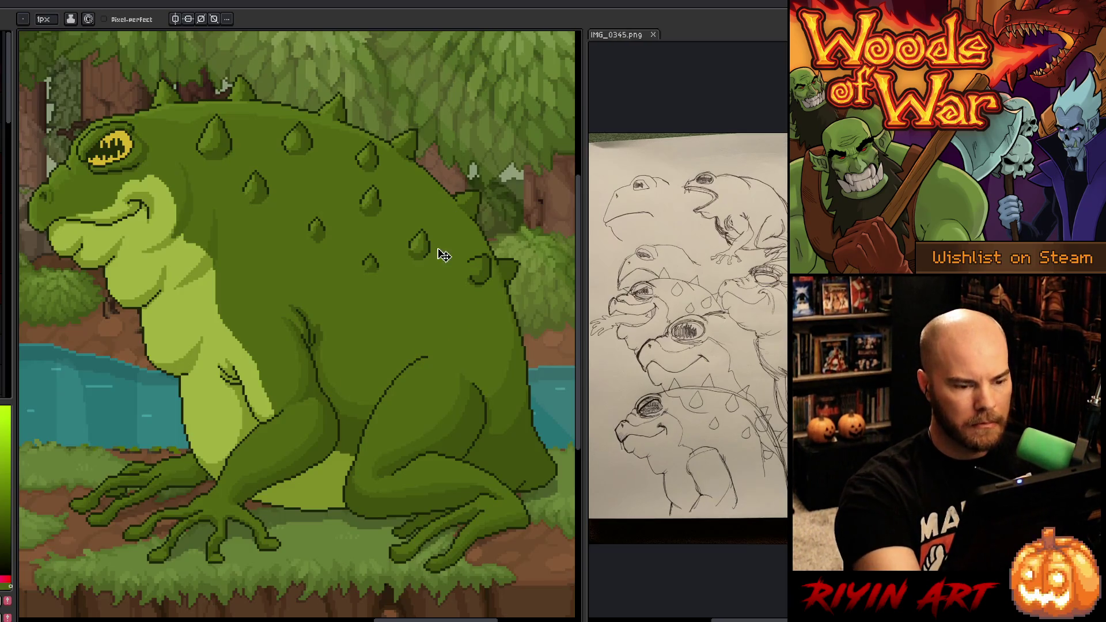
Step: Colour-select the frog's body greens, adding a darker green in Add mode
key("shift+c")
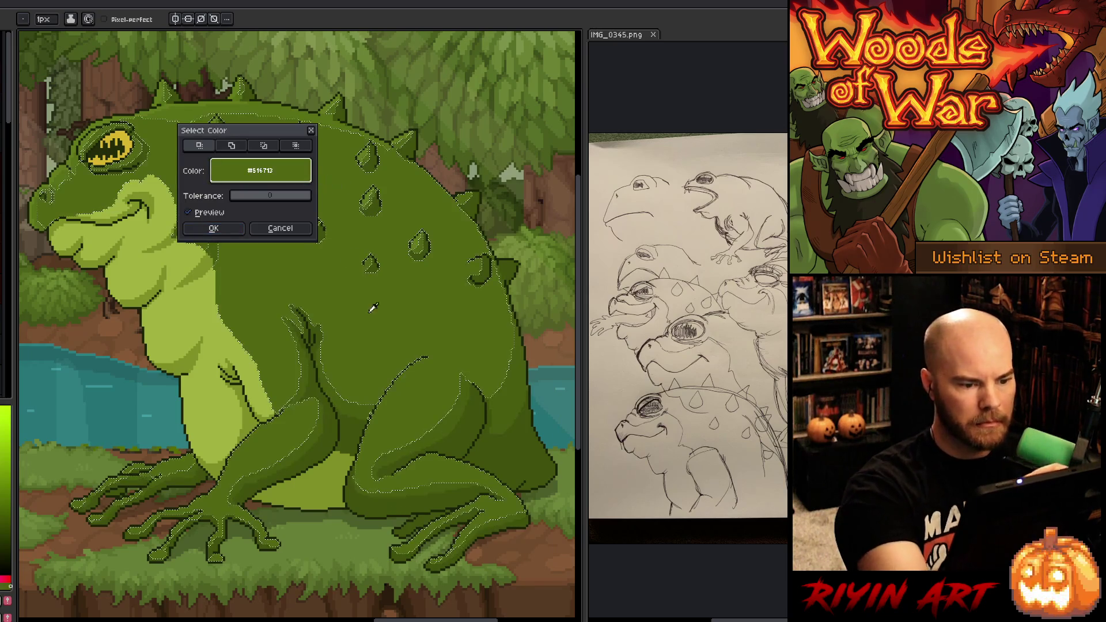
left_click(213, 228)
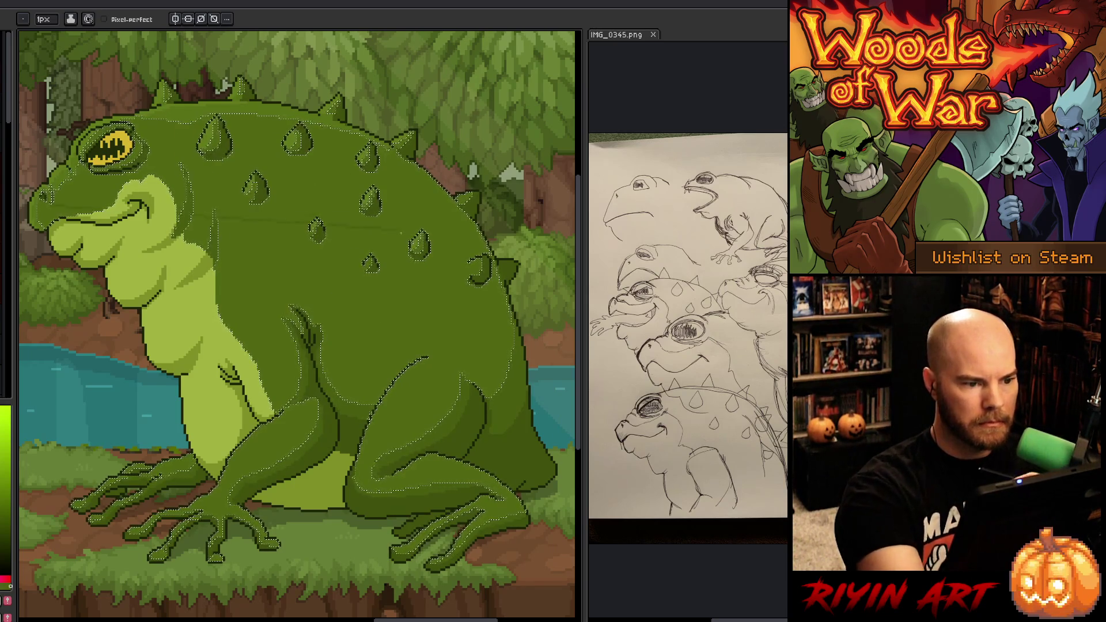
key("shift+c")
left_click(460, 404)
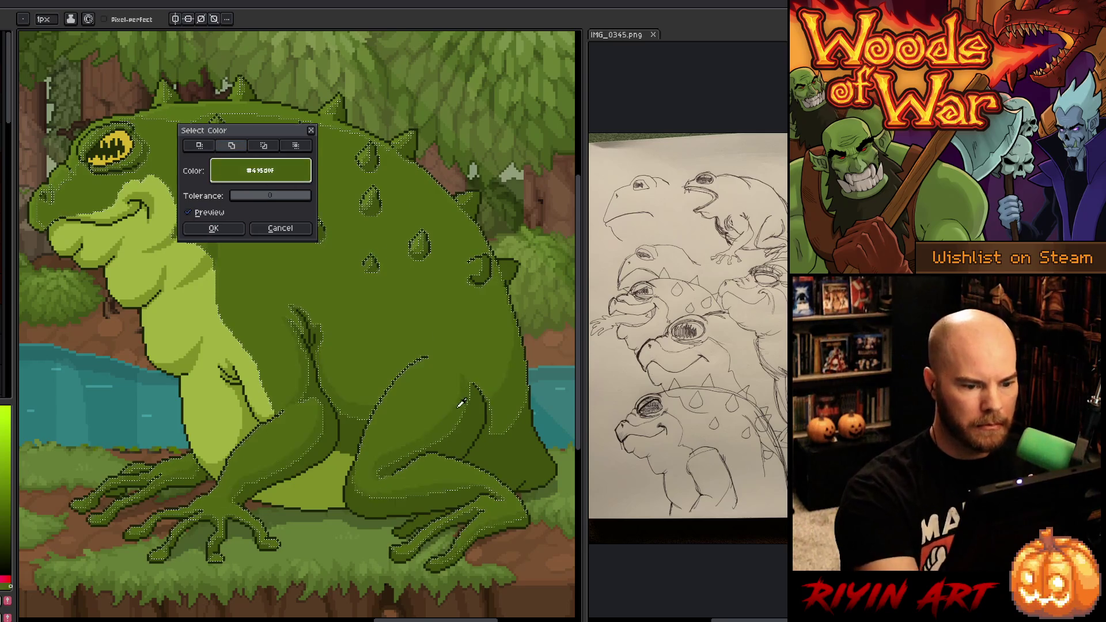
left_click(214, 228)
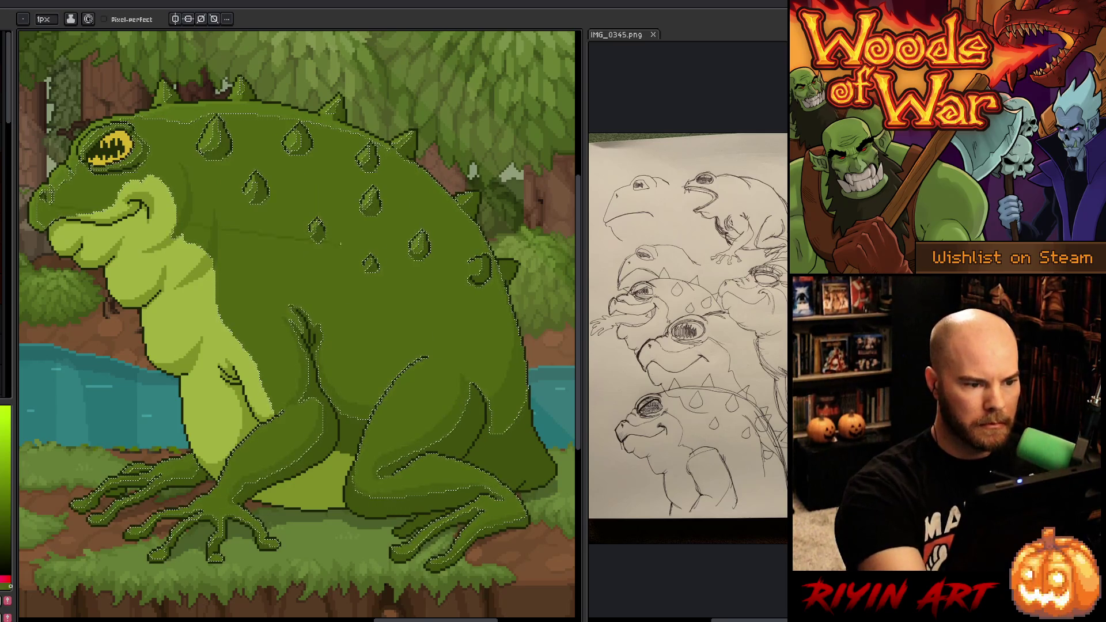
key("shift+c")
left_click(477, 423)
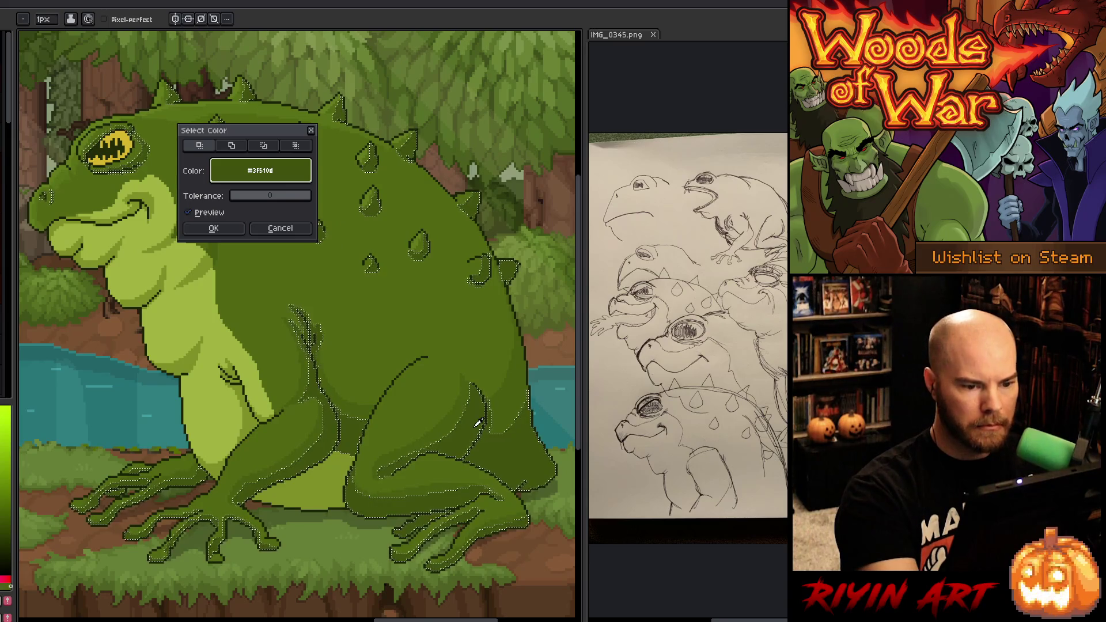
left_click(231, 145)
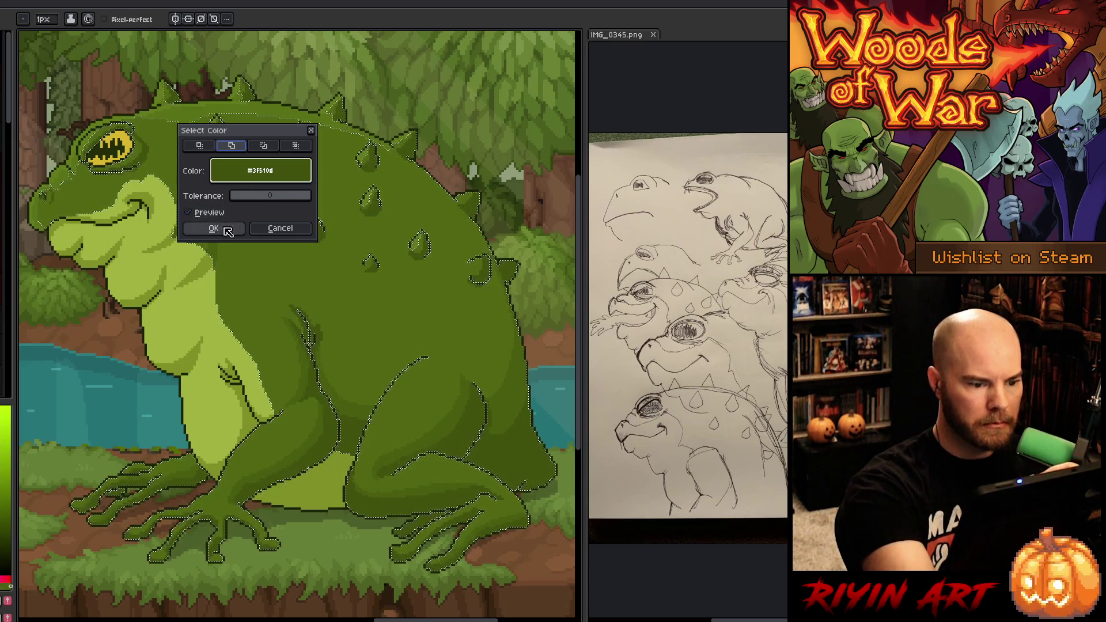
left_click(228, 228)
Step: Add the lighter body green to the selection, then deselect and show the timeline
key("shift+c")
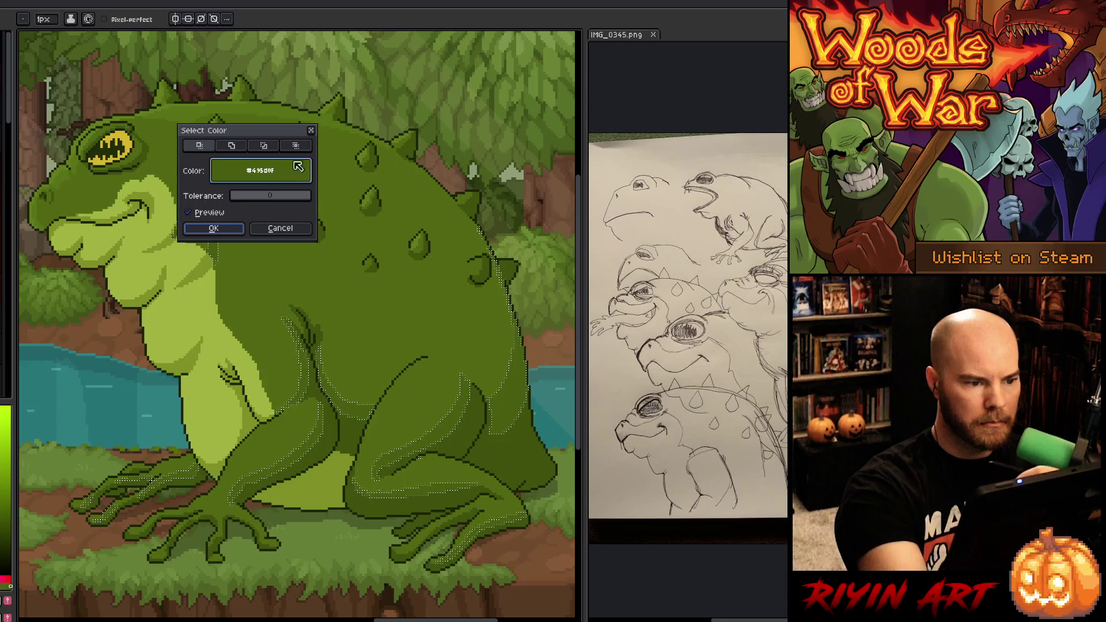
left_click(269, 113)
left_click(268, 113)
left_click(232, 145)
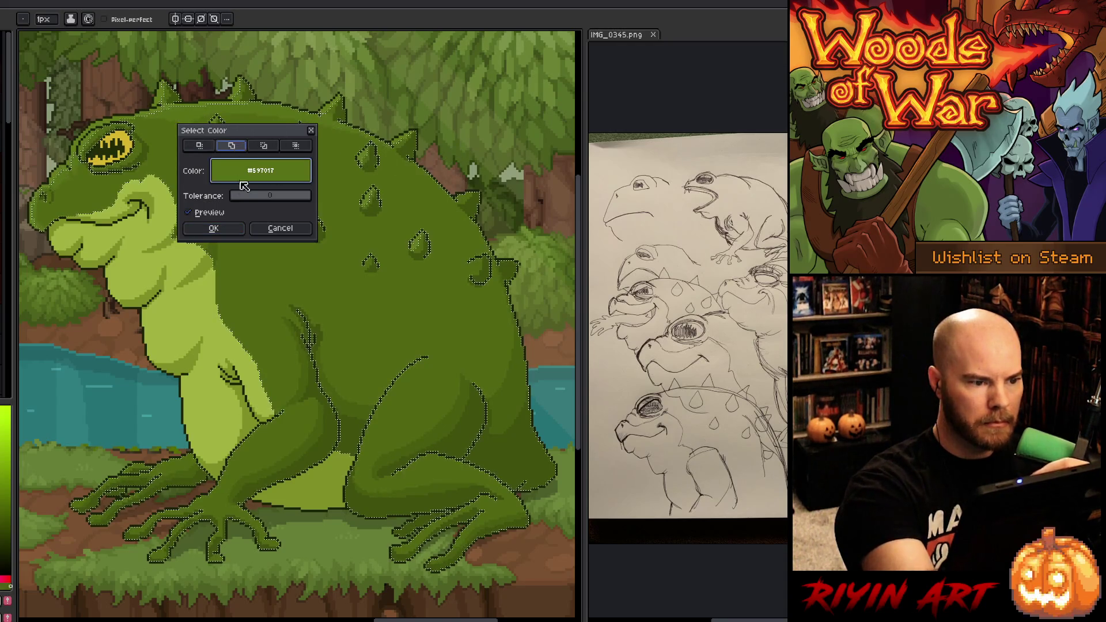
left_click(229, 232)
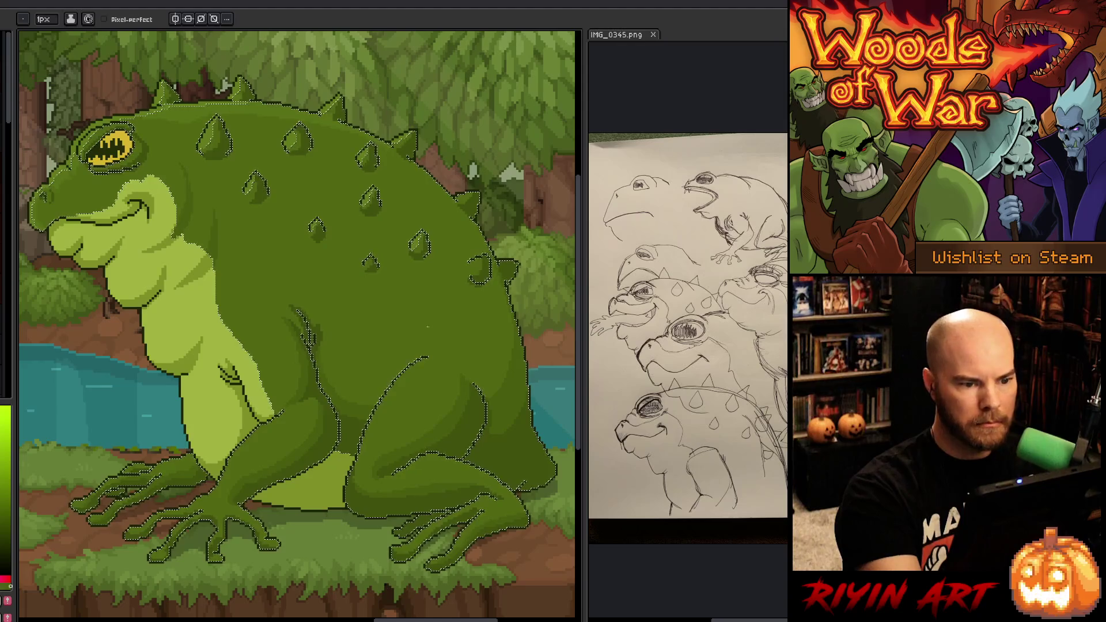
key("v")
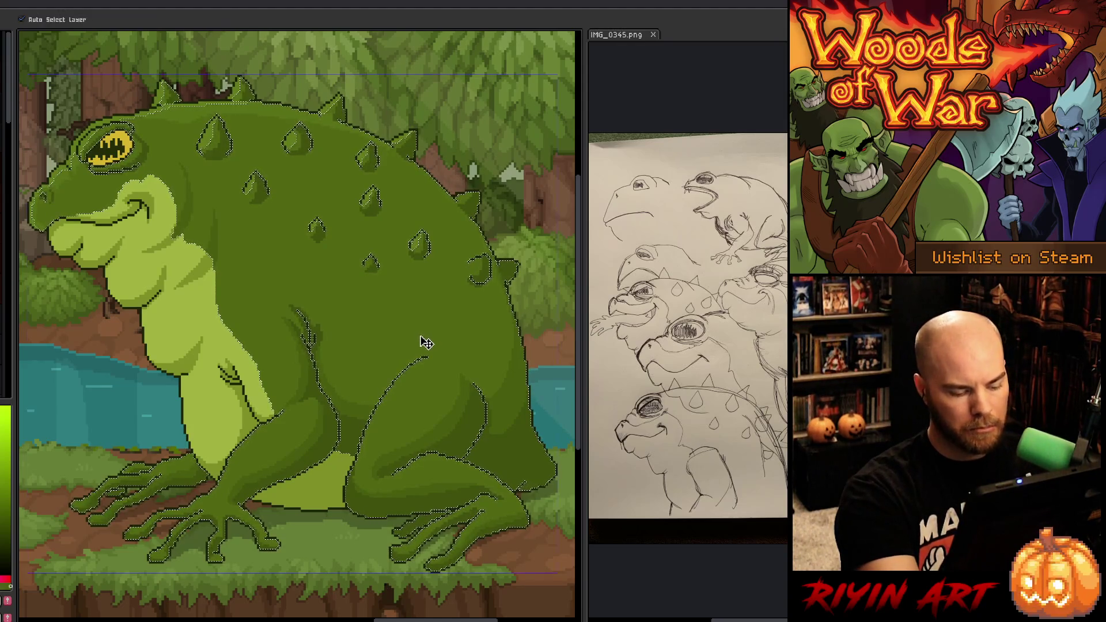
key("ctrl+d")
key("b")
key("Tab")
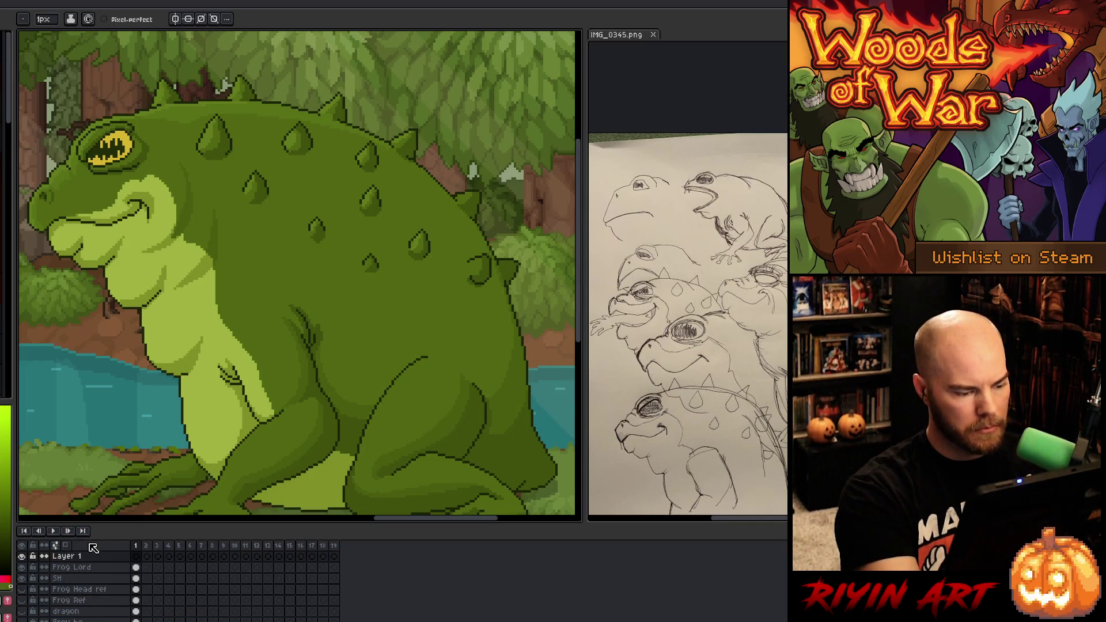
Step: Hide the timeline to enlarge the canvas
key("Tab")
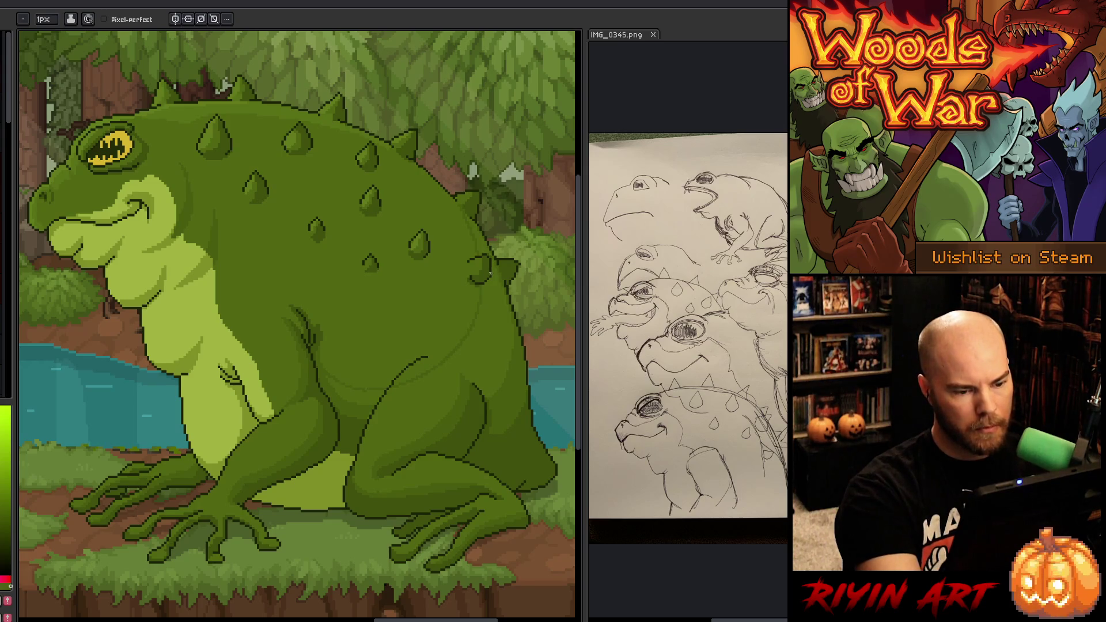
key("g")
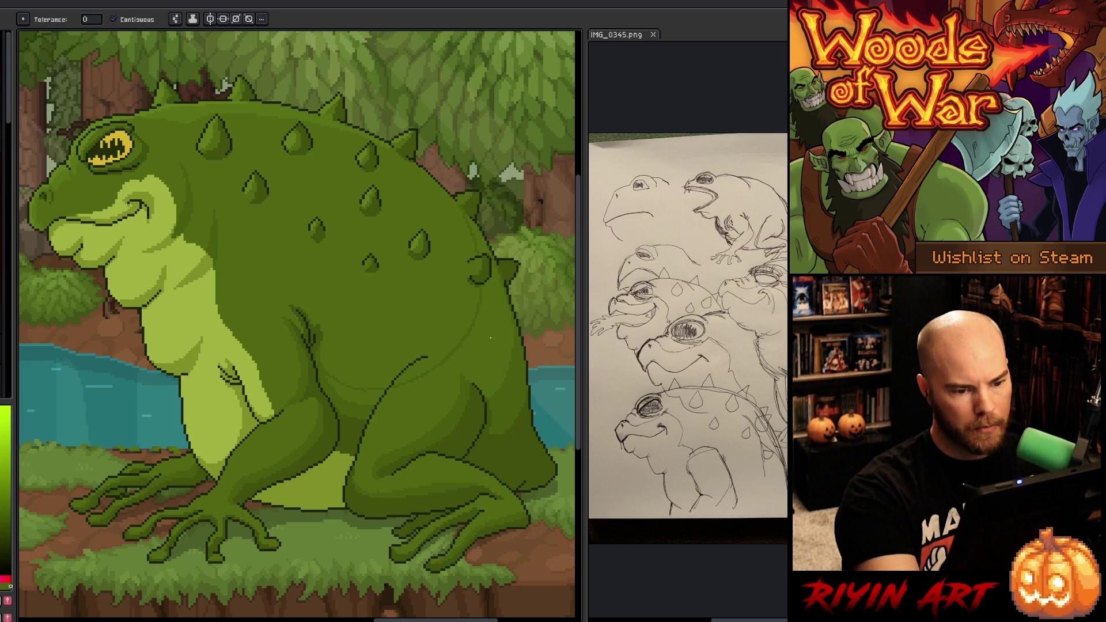
key("b")
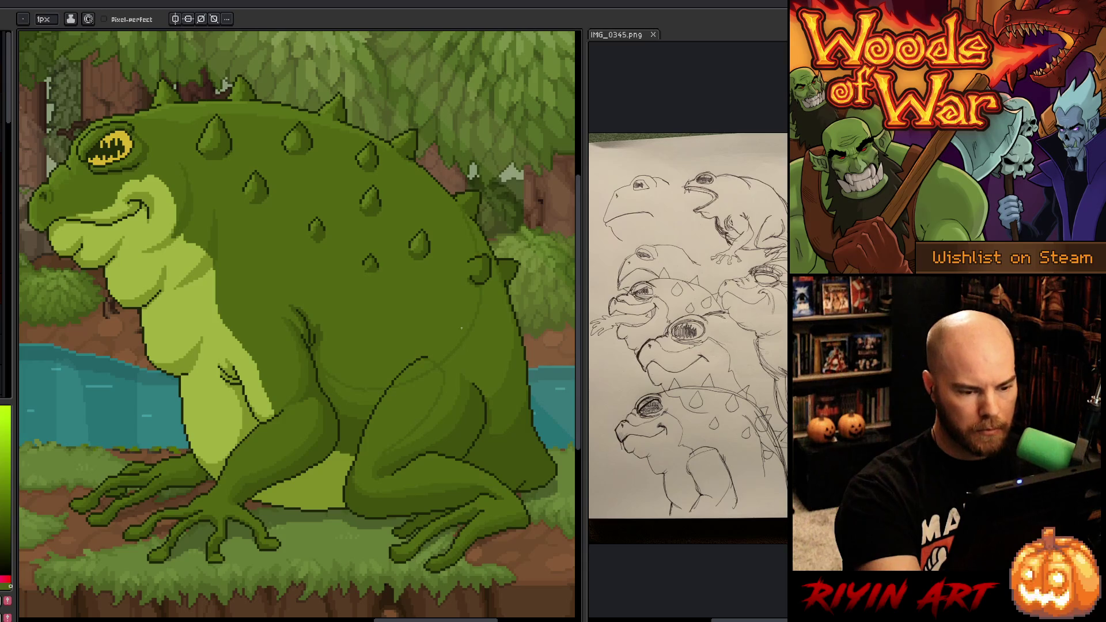
Step: Try a darker green bucket fill on the frog's body and undo it
key("g")
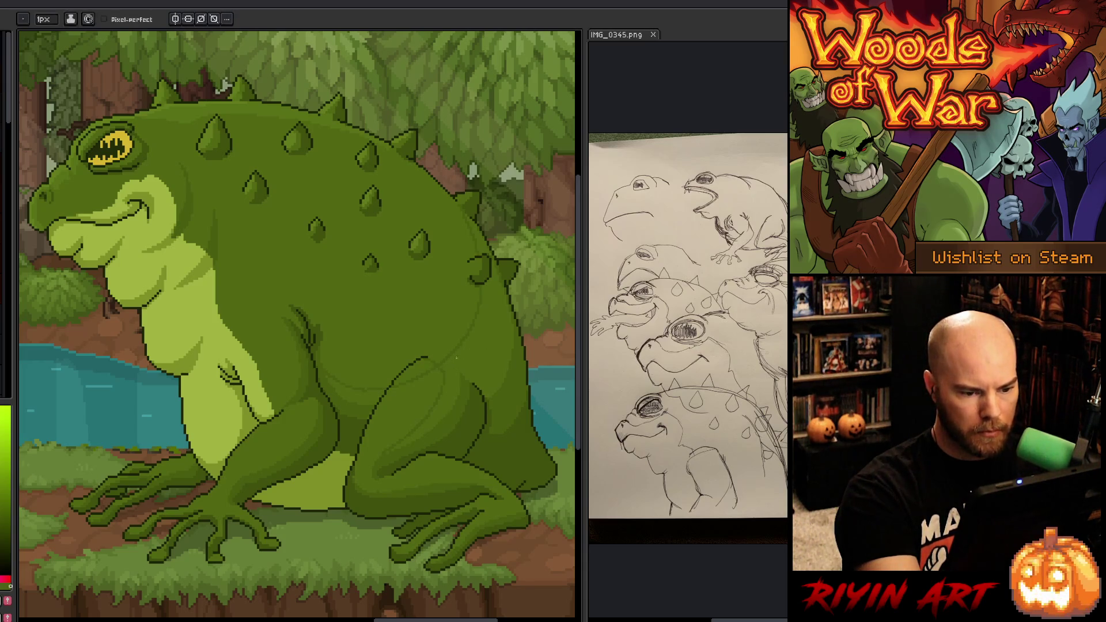
left_click(484, 340)
key("ctrl+z")
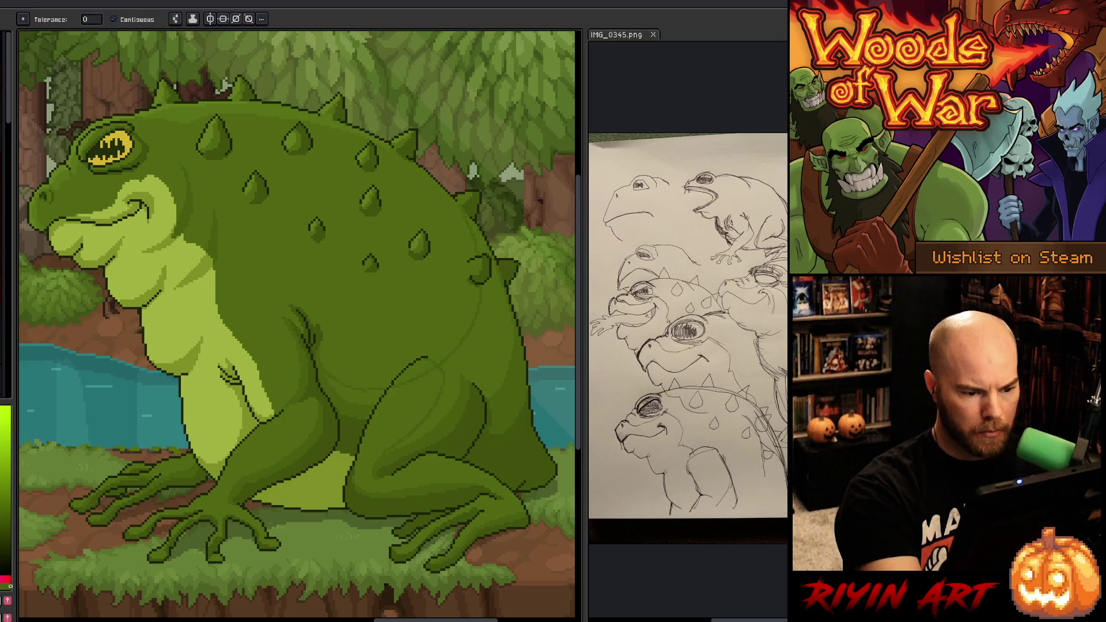
key("b")
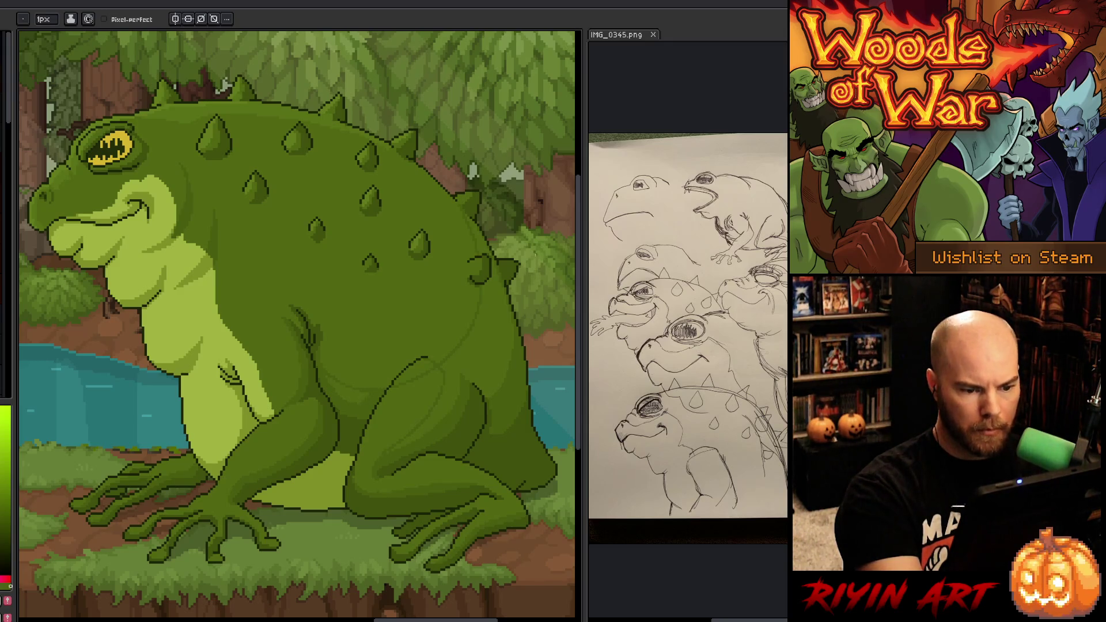
left_click(44, 19)
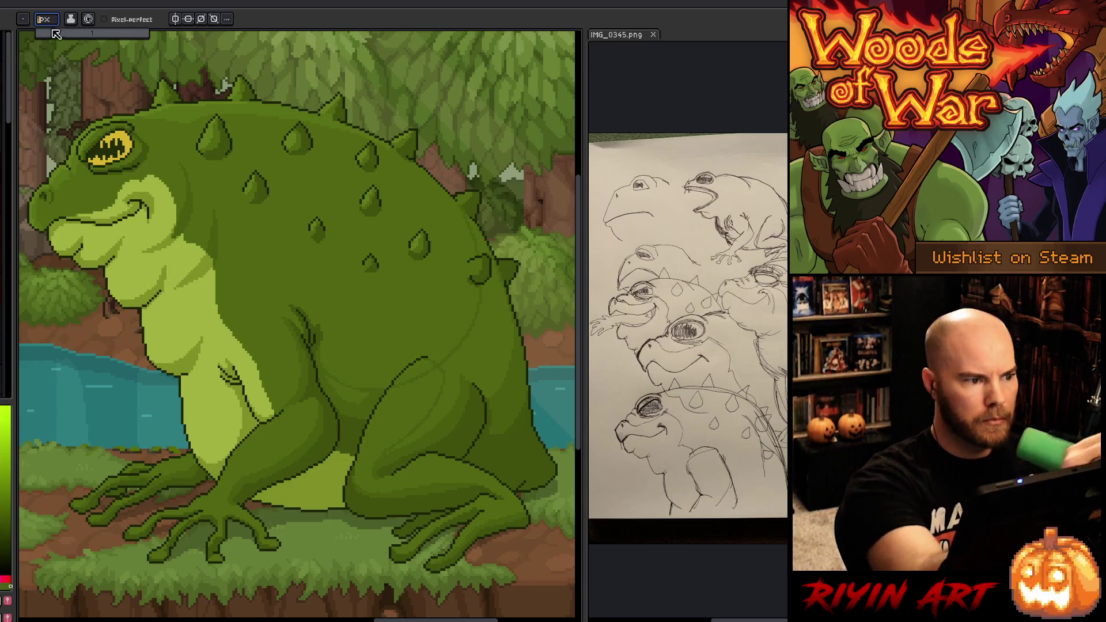
type("4")
type("i")
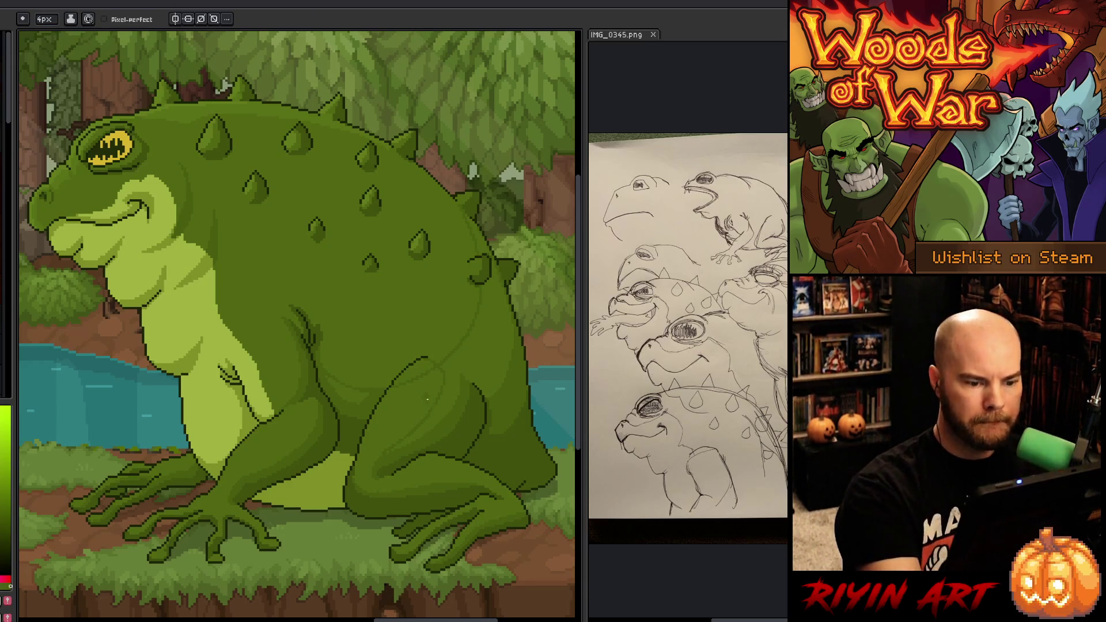
type("b")
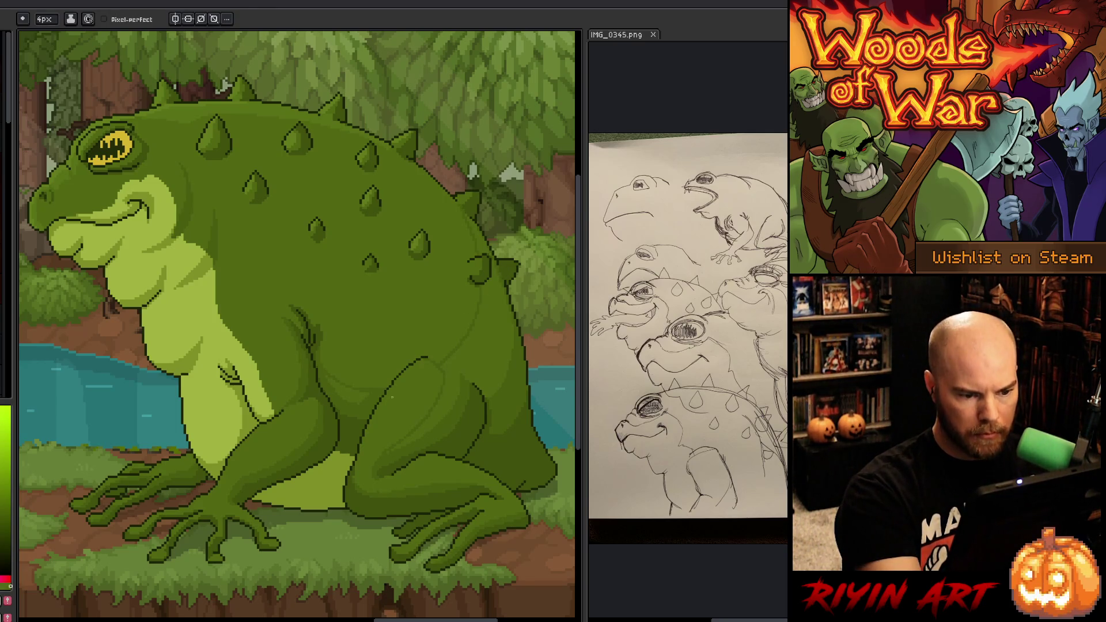
type("ib")
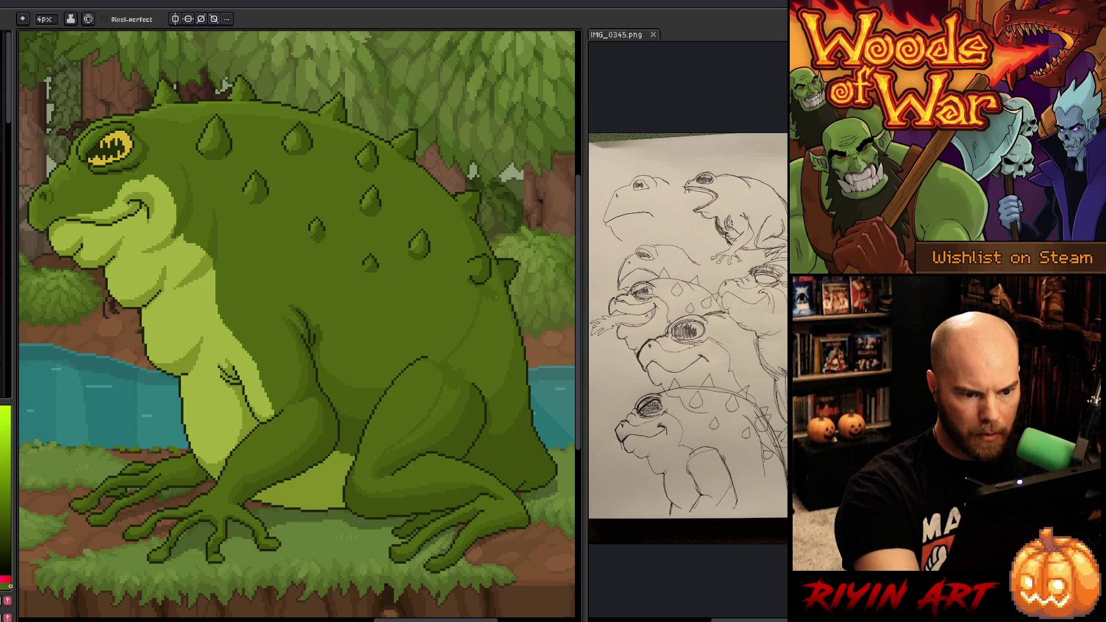
left_click(45, 19)
type("1")
key("Return")
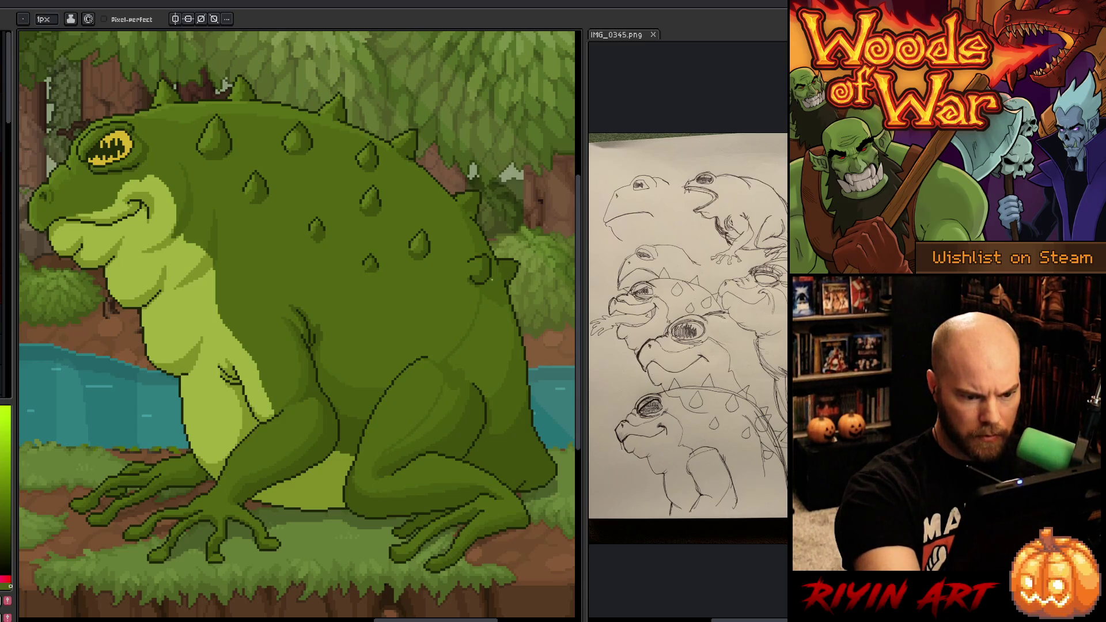
left_click(45, 19)
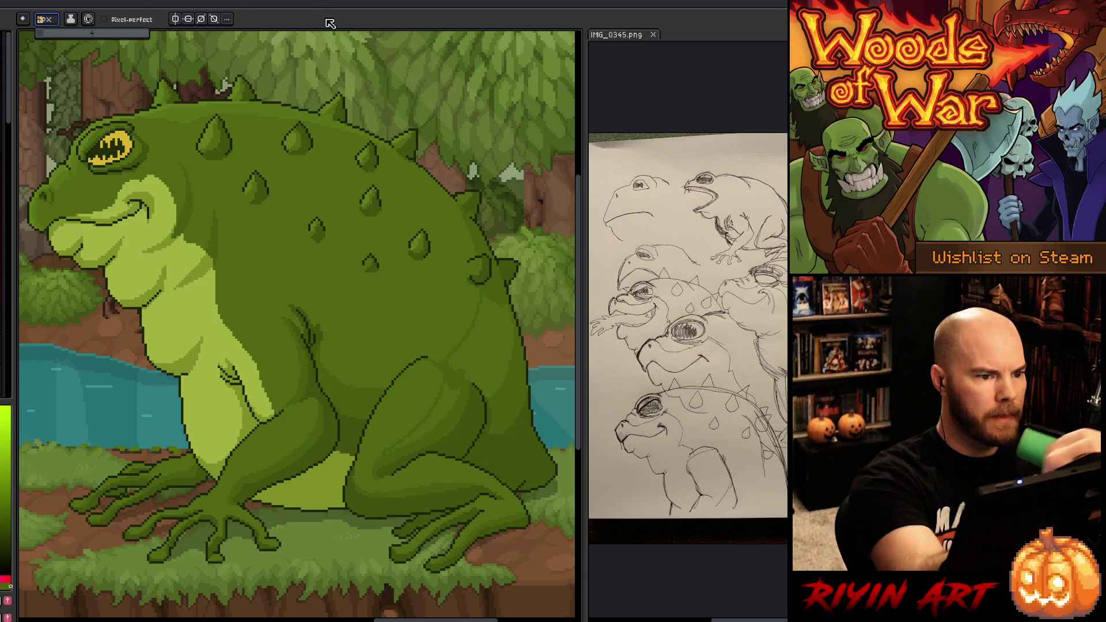
Step: Set a 4 px pencil and paint a darker green shading stroke up the thigh
type("4")
key("Return")
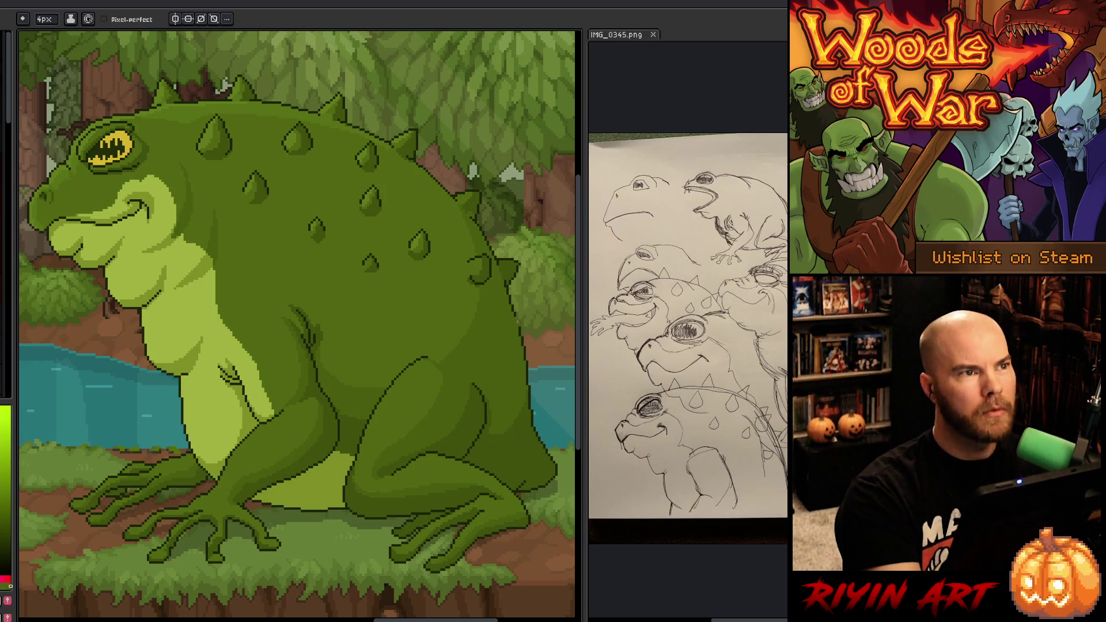
left_click(417, 403, "alt")
left_click(424, 392, "alt")
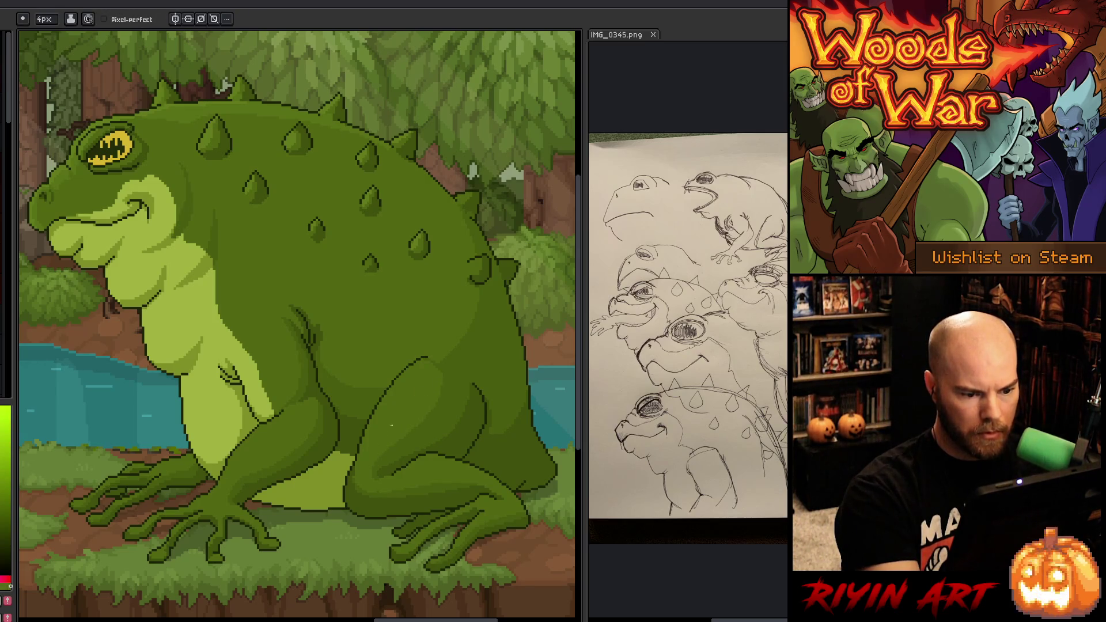
left_click_drag(364, 463, 430, 416)
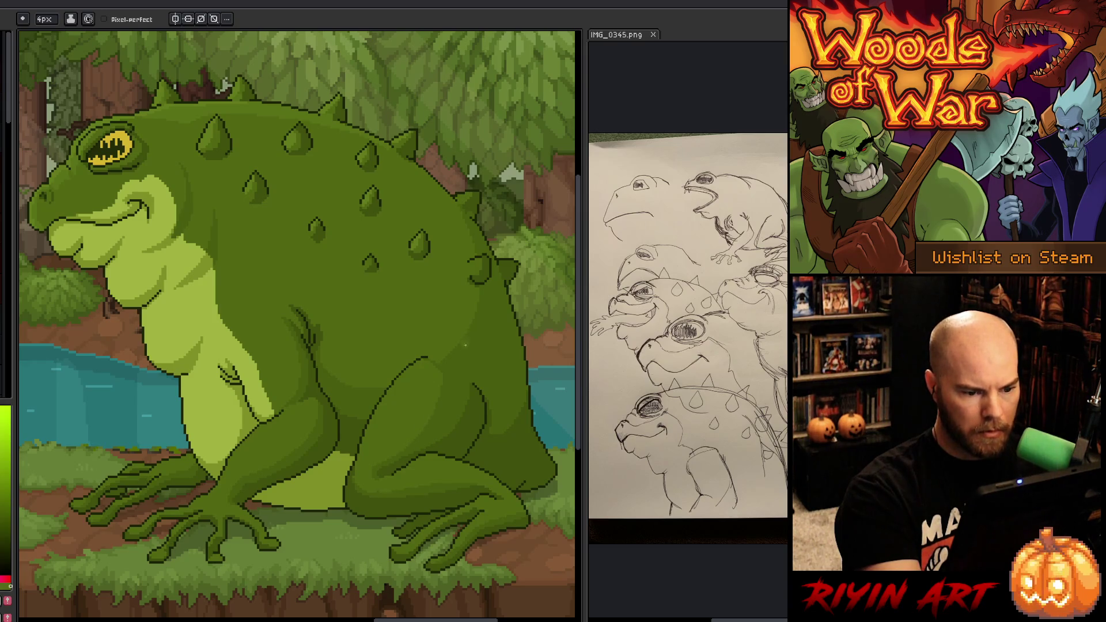
Step: Shade down the thigh, sample more thigh greens, then zoom out over the forest scene
left_click(458, 383, "alt")
mouse_move(437, 382)
left_mouse_down()
mouse_move(437, 399)
mouse_move(398, 433)
left_mouse_up()
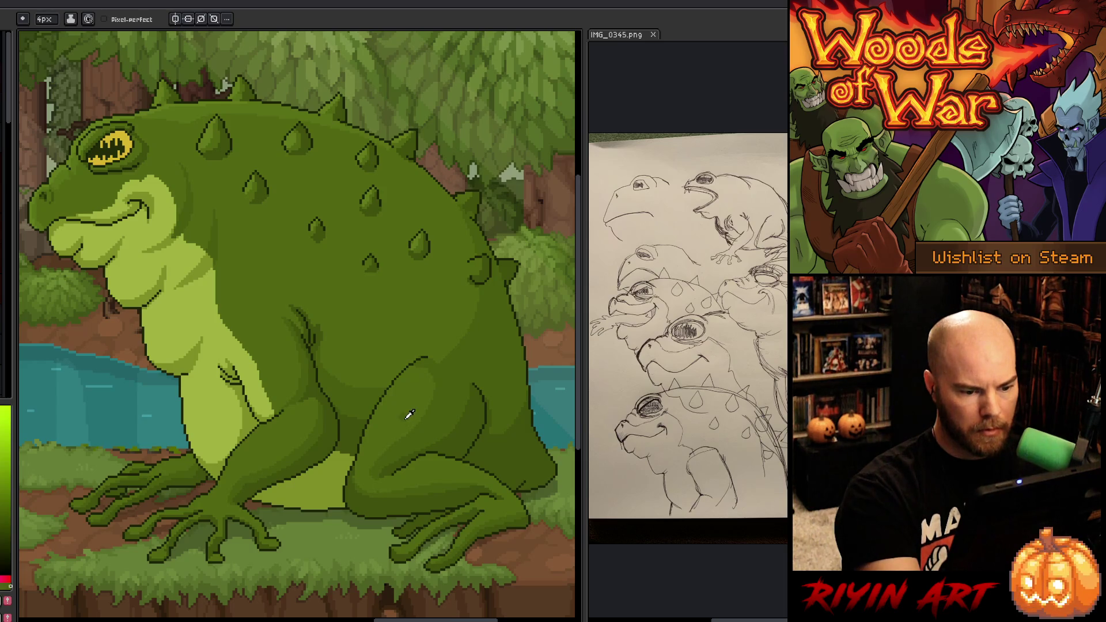
left_click(415, 403, "alt")
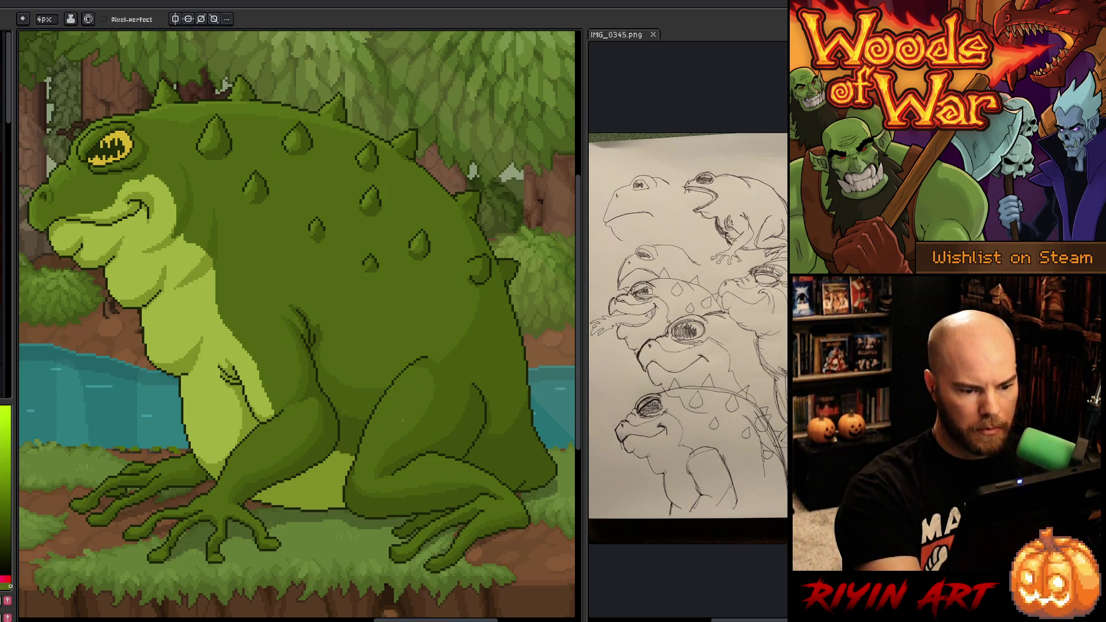
left_click(447, 355, "alt")
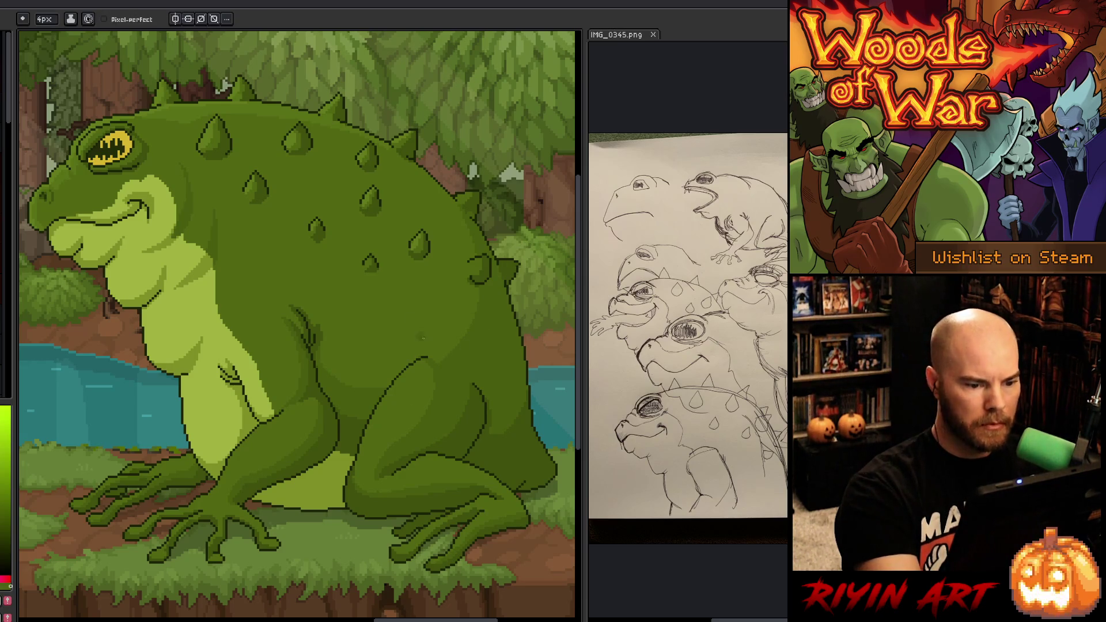
left_click(418, 346, "alt")
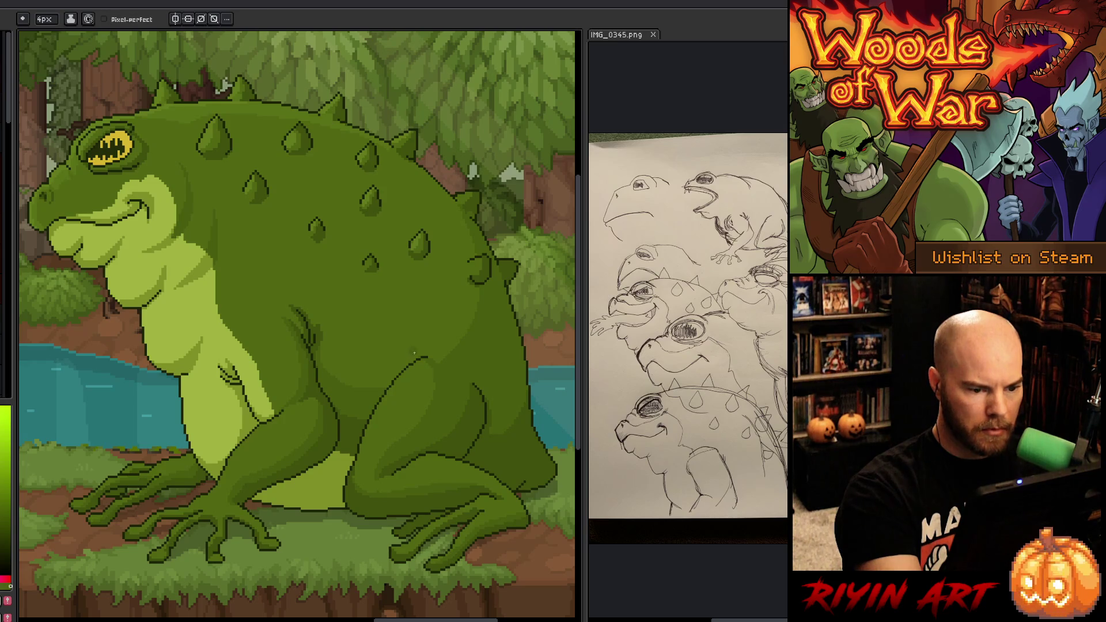
left_click(426, 331, "alt")
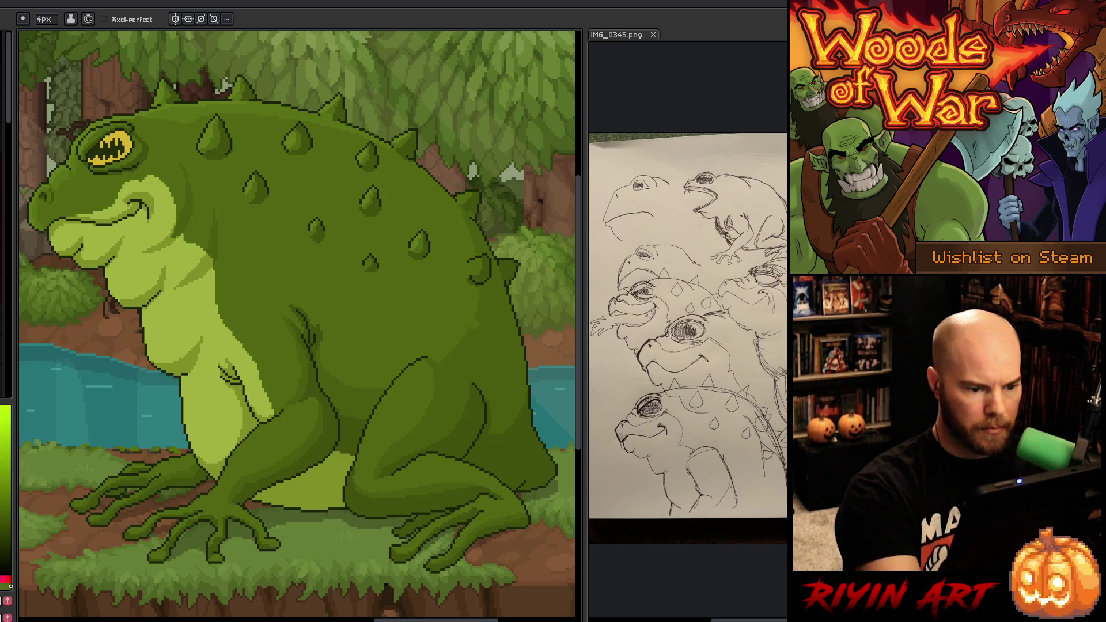
scroll(476, 325, "down", 5)
left_click_drag(457, 383, 396, 433)
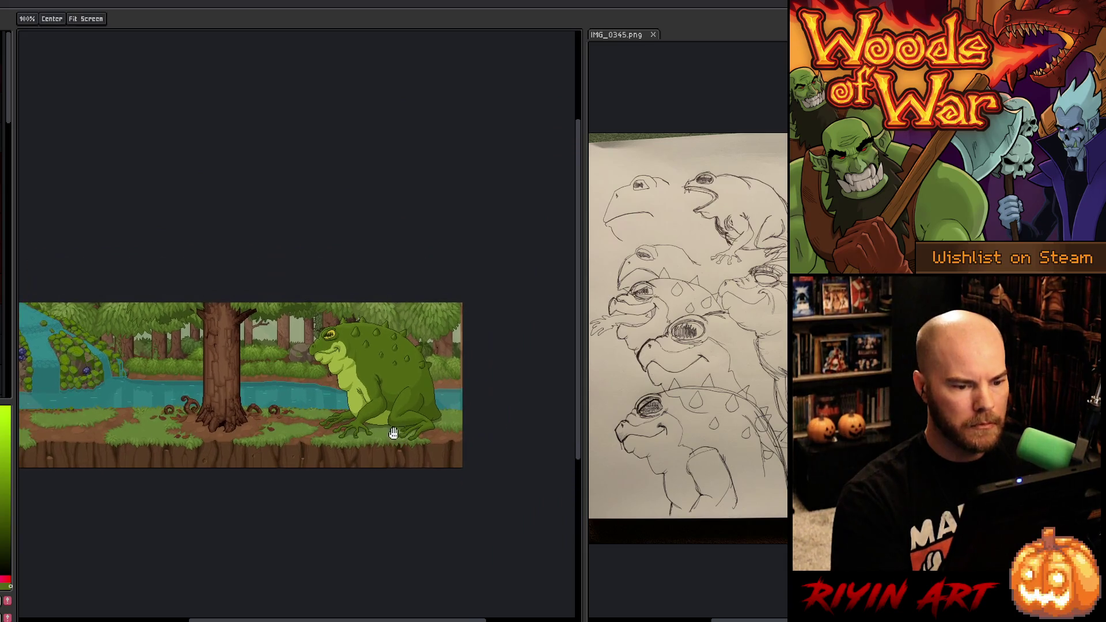
Step: Paint and undo a dark stroke on the rear back, then colour-select a new frog green
scroll(381, 364, "up", 2)
scroll(391, 393, "up", 1)
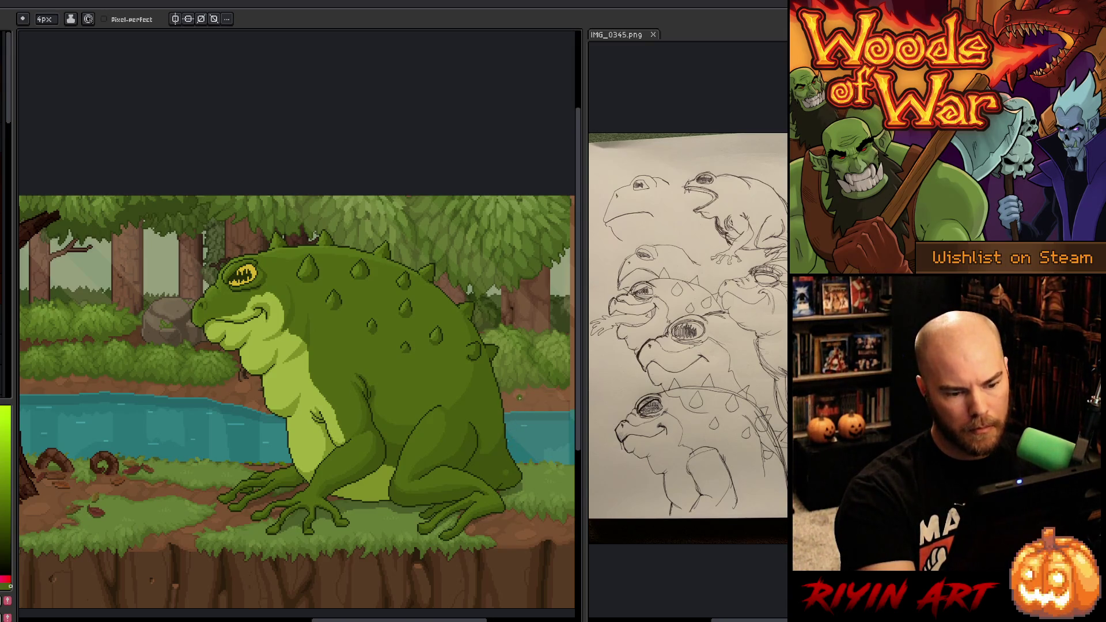
left_click(497, 440, "alt")
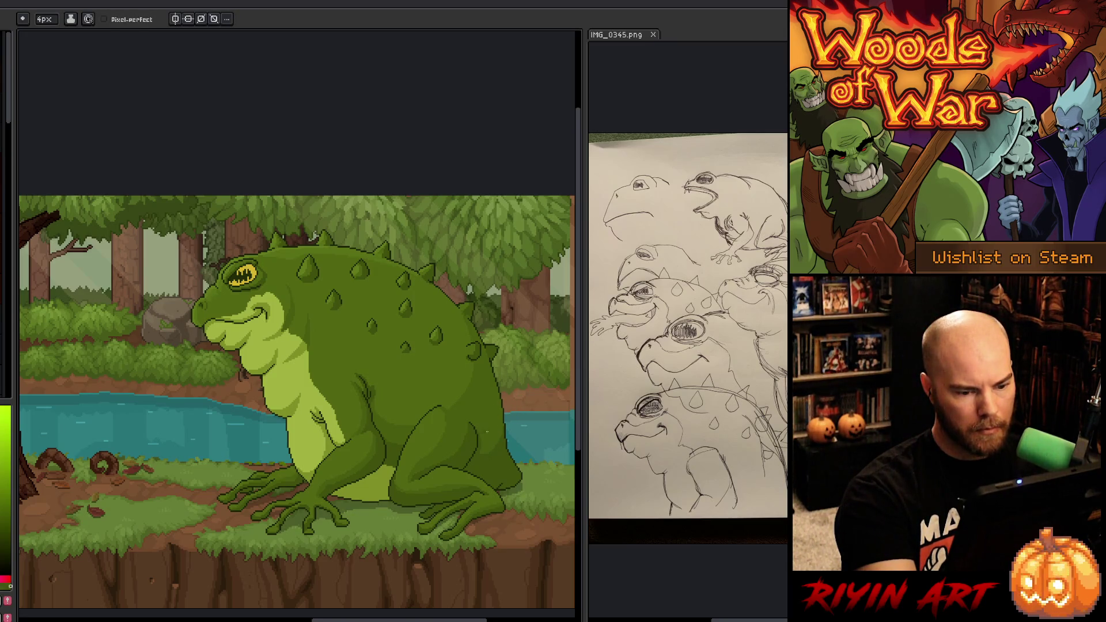
left_click_drag(480, 440, 505, 386)
key("ctrl+z")
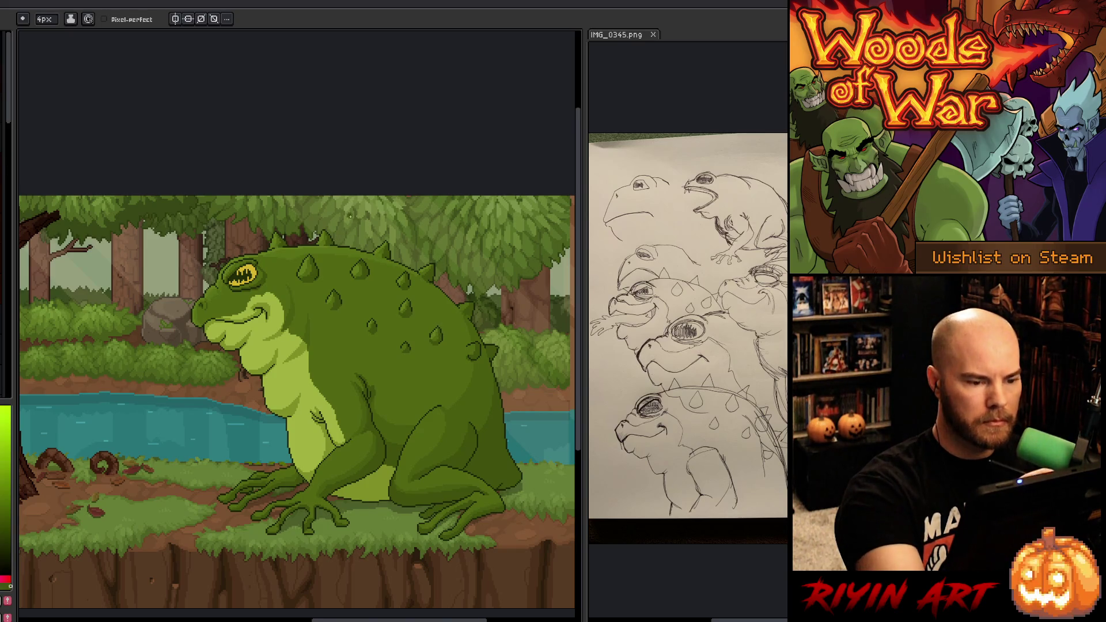
left_click(332, 246, "alt")
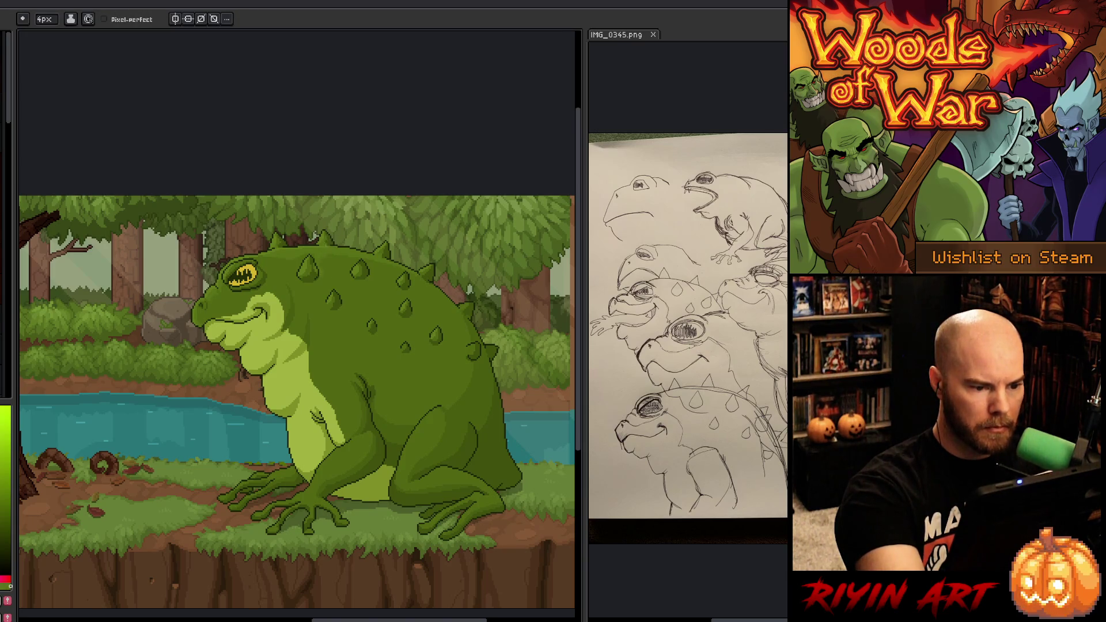
key("shift+c")
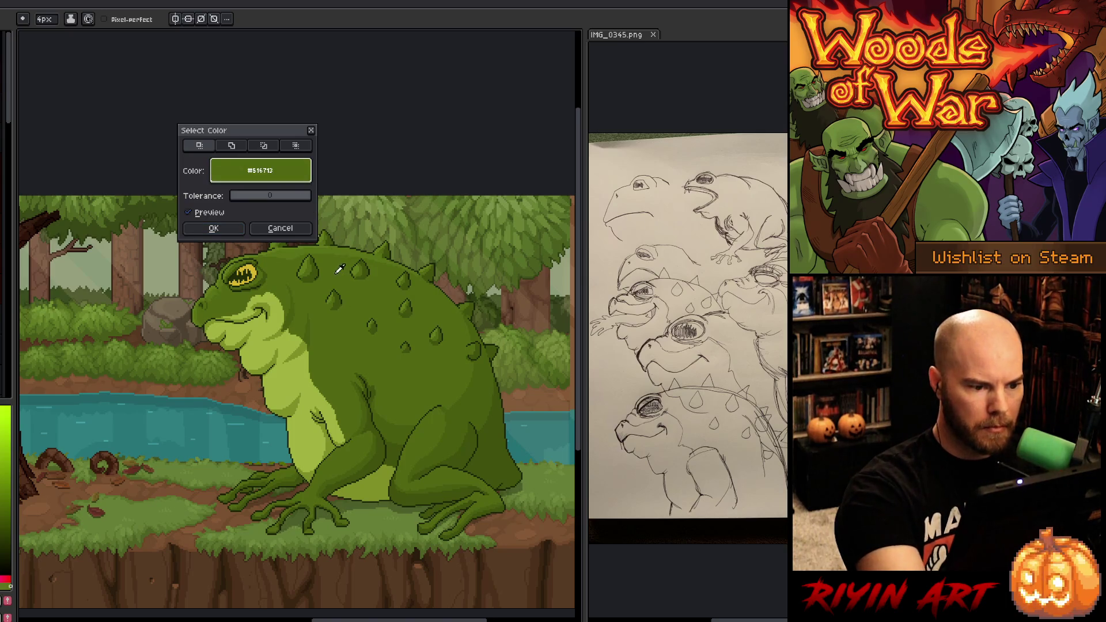
Step: Confirm the green colour selection, then check and delete the extra Layer 1
left_click(227, 231)
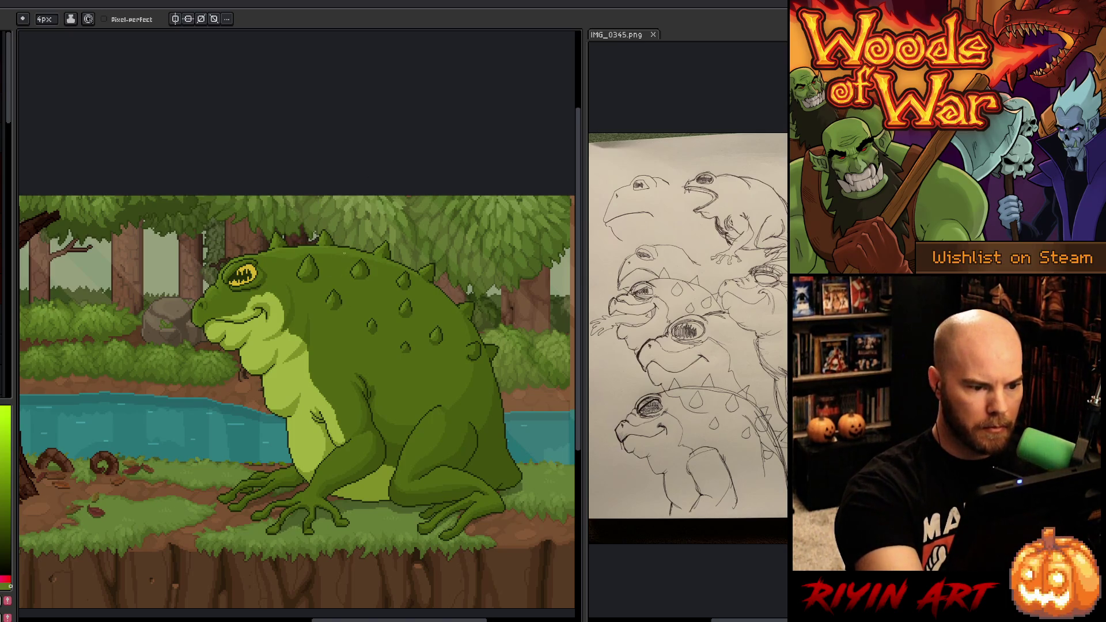
left_click(325, 247, "alt")
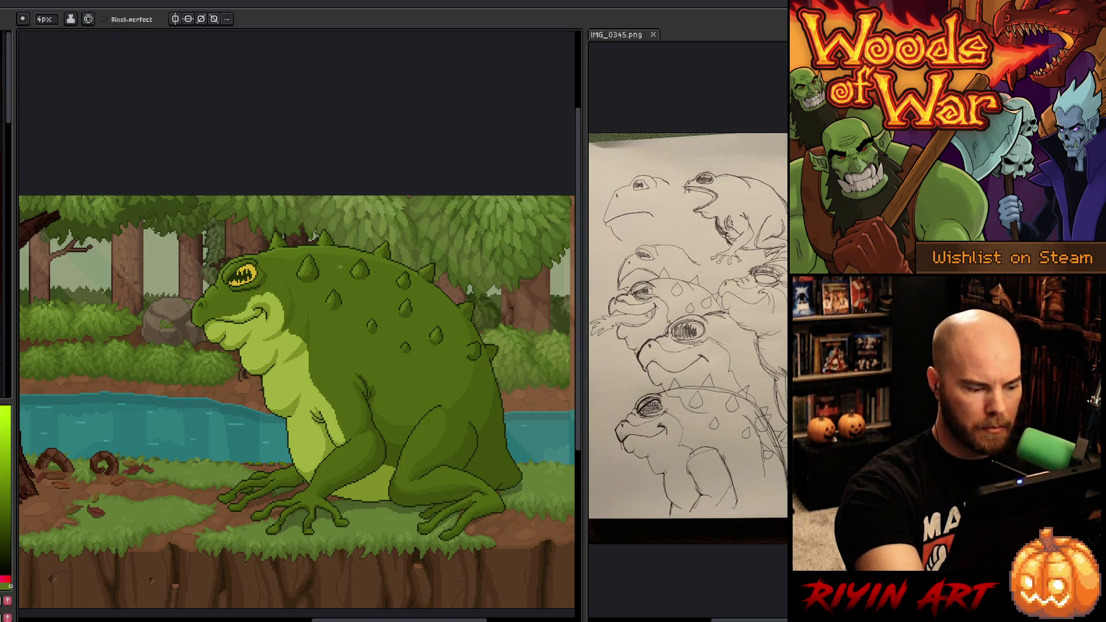
key("Tab")
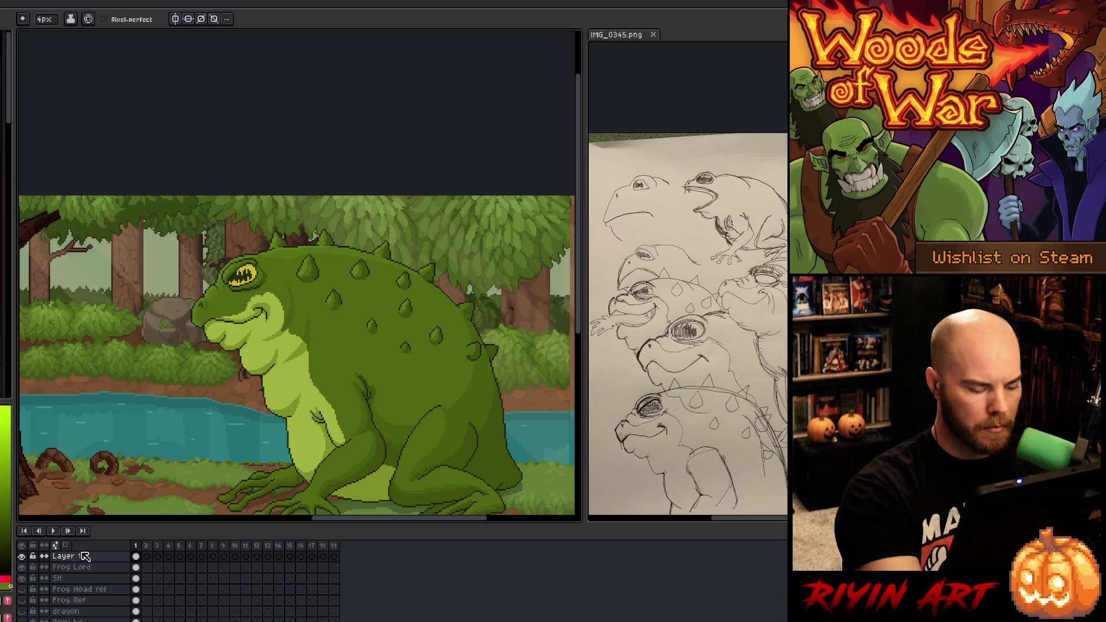
left_click(21, 556)
left_click(22, 556)
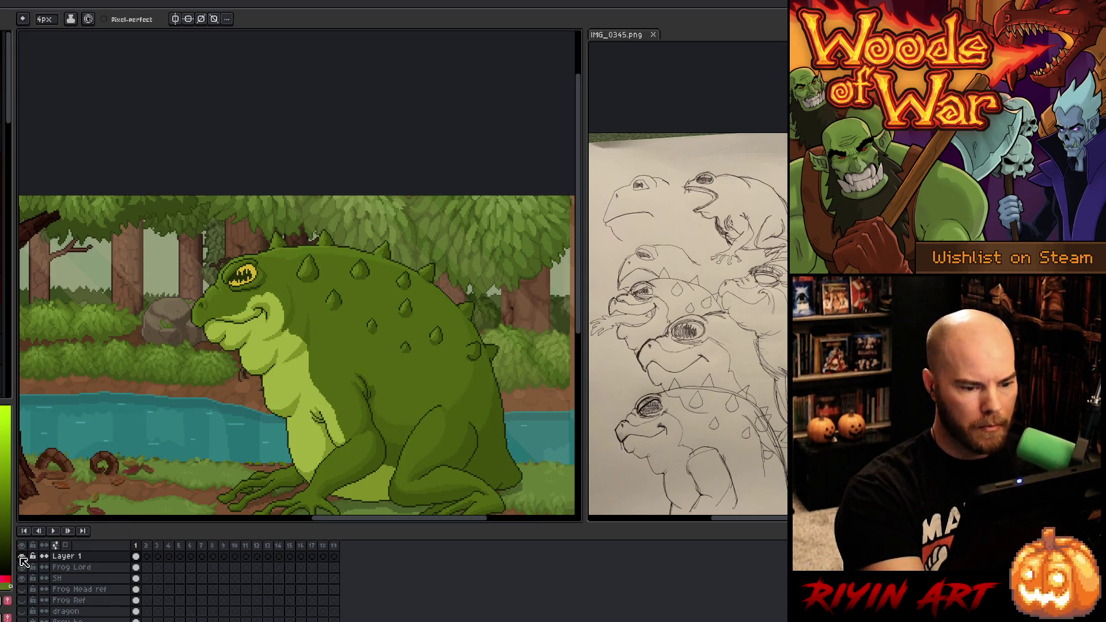
key("Delete")
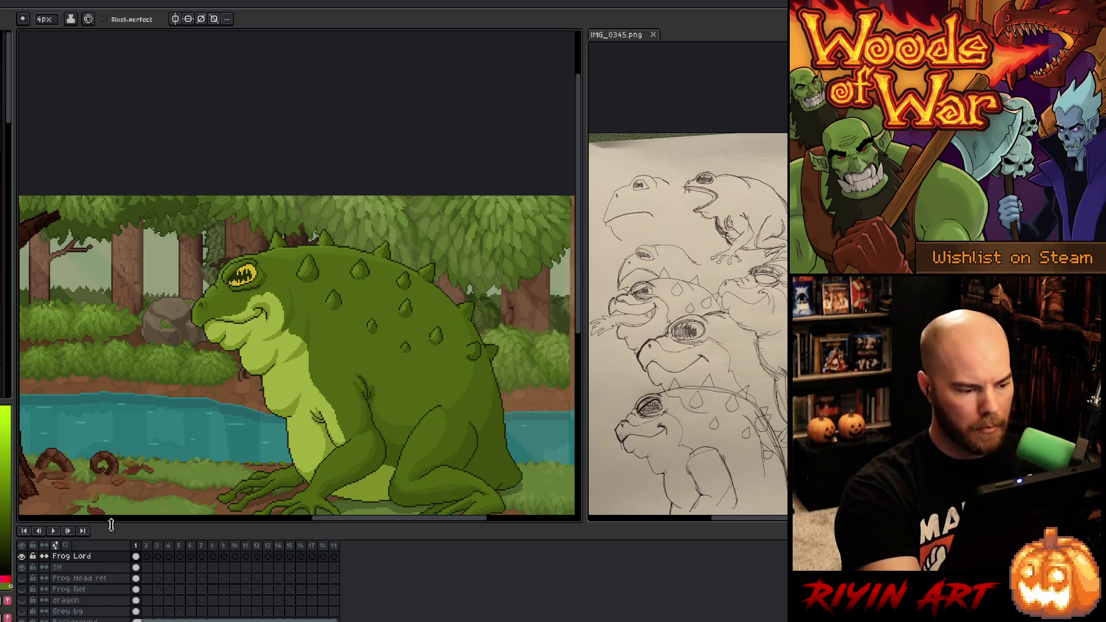
key("Tab")
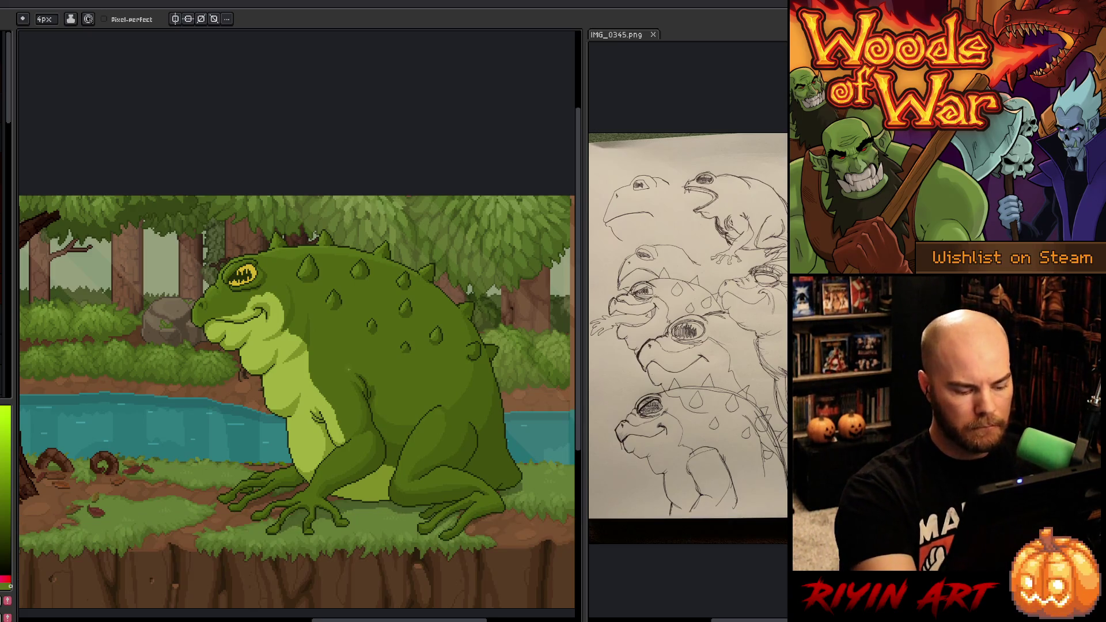
Step: Pick a frog-skin green, try a lighter stroke on the back, then undo it
key("shift+o")
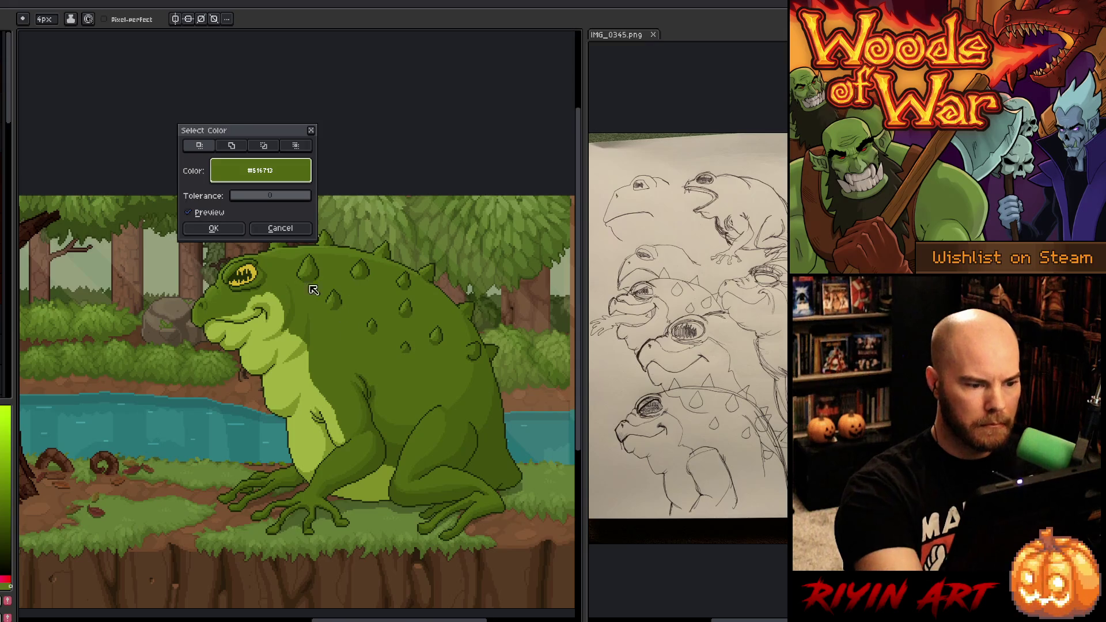
left_click(231, 225)
left_click(342, 255, "alt")
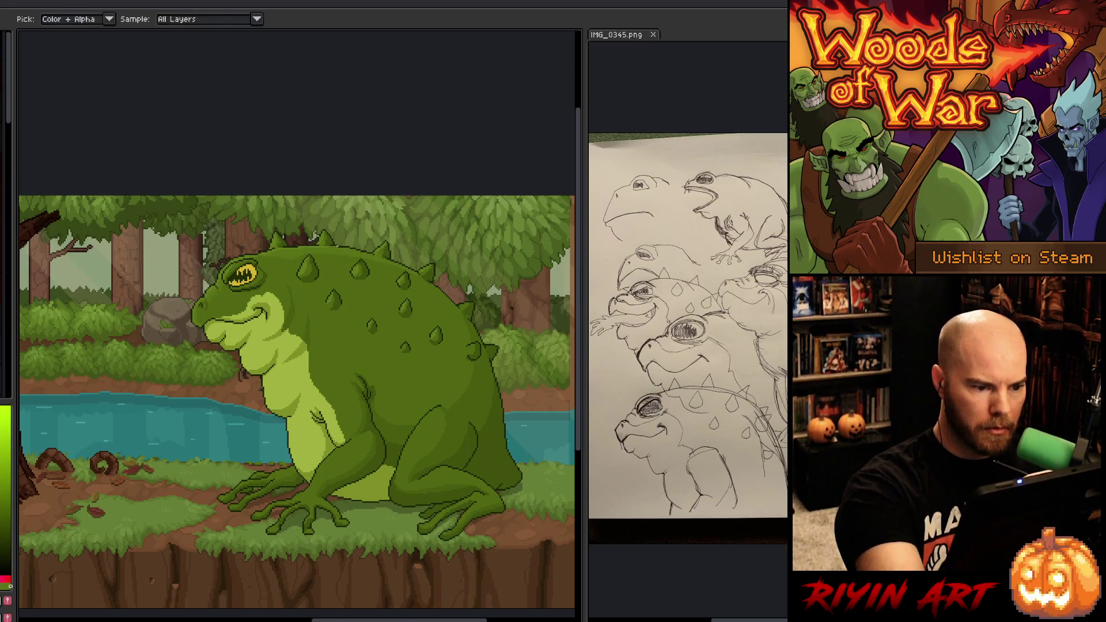
left_click_drag(313, 284, 313, 306)
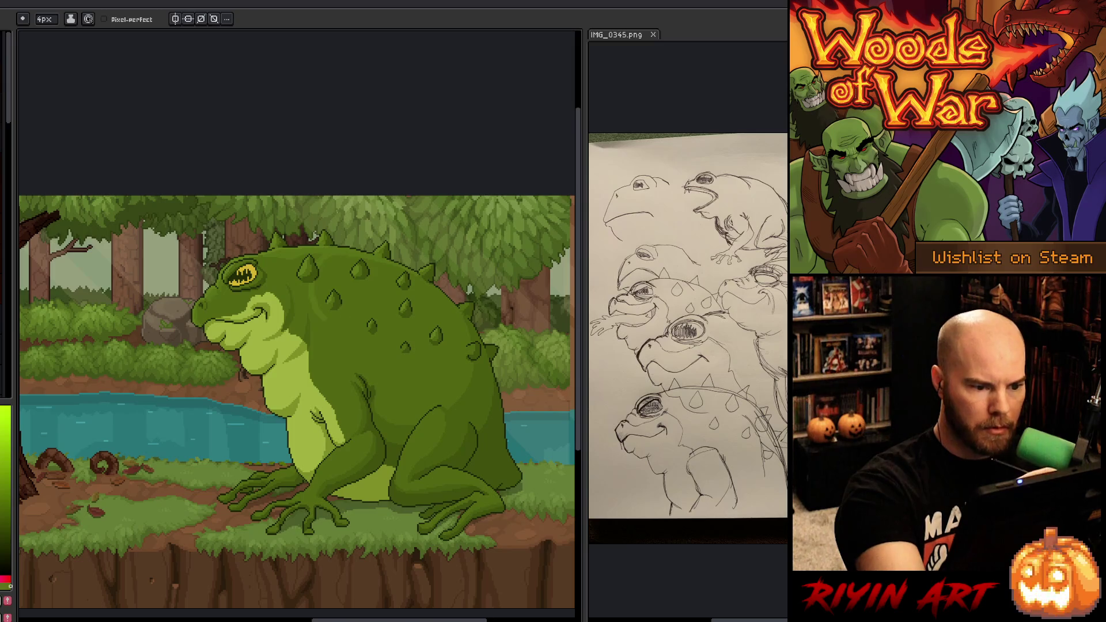
key("ctrl+z")
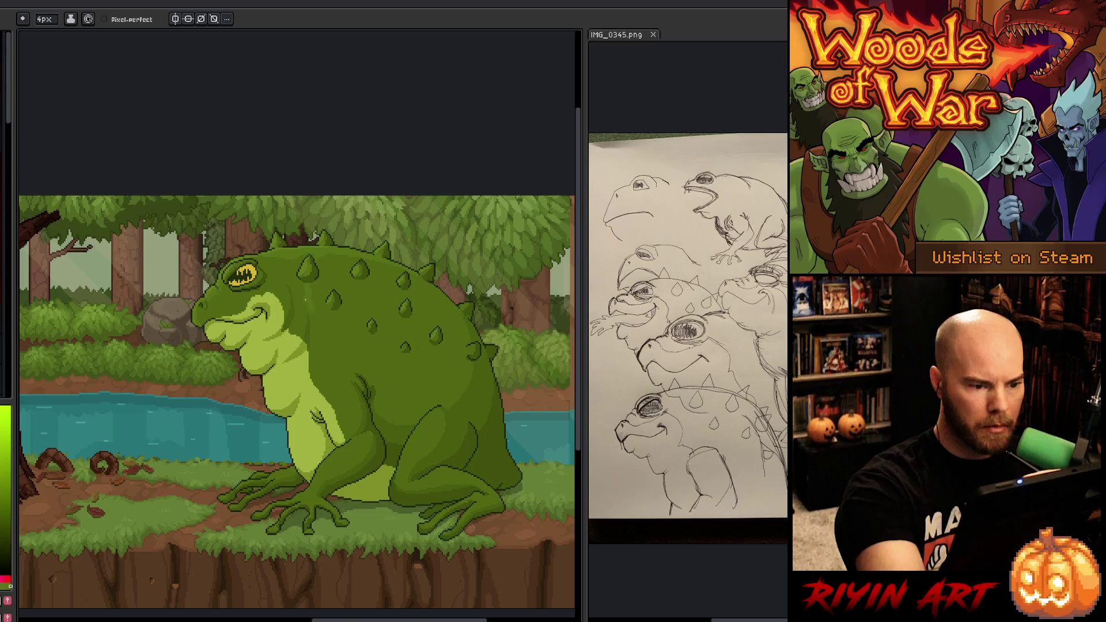
Step: Draw a short lighter vertical stroke higher on the frog's back and sample nearby greens
left_click_drag(288, 262, 288, 276)
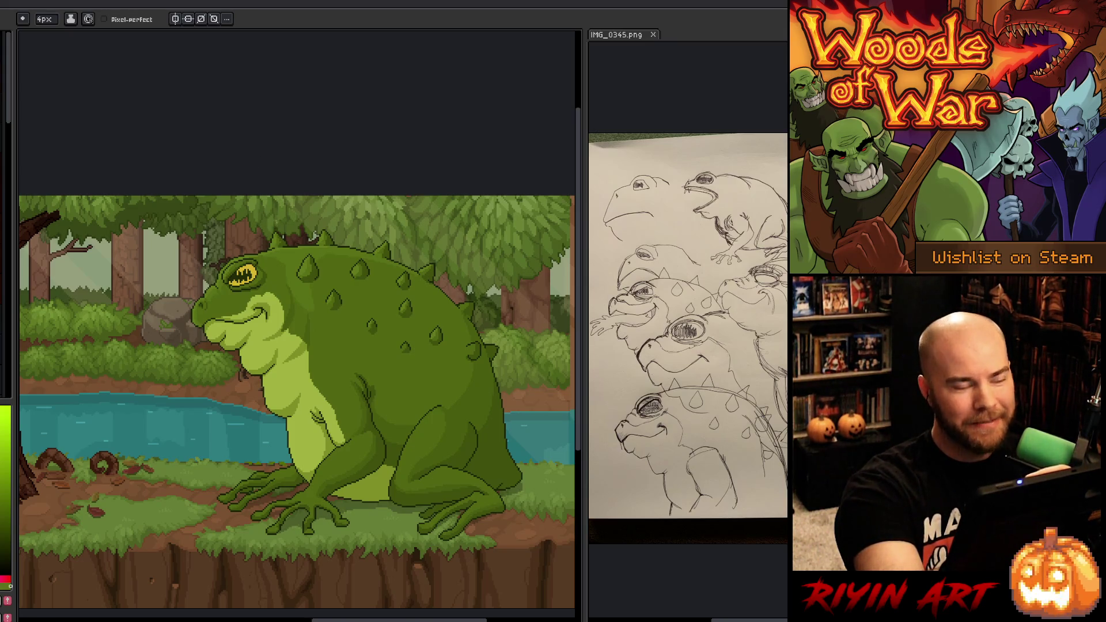
key("i")
key("b")
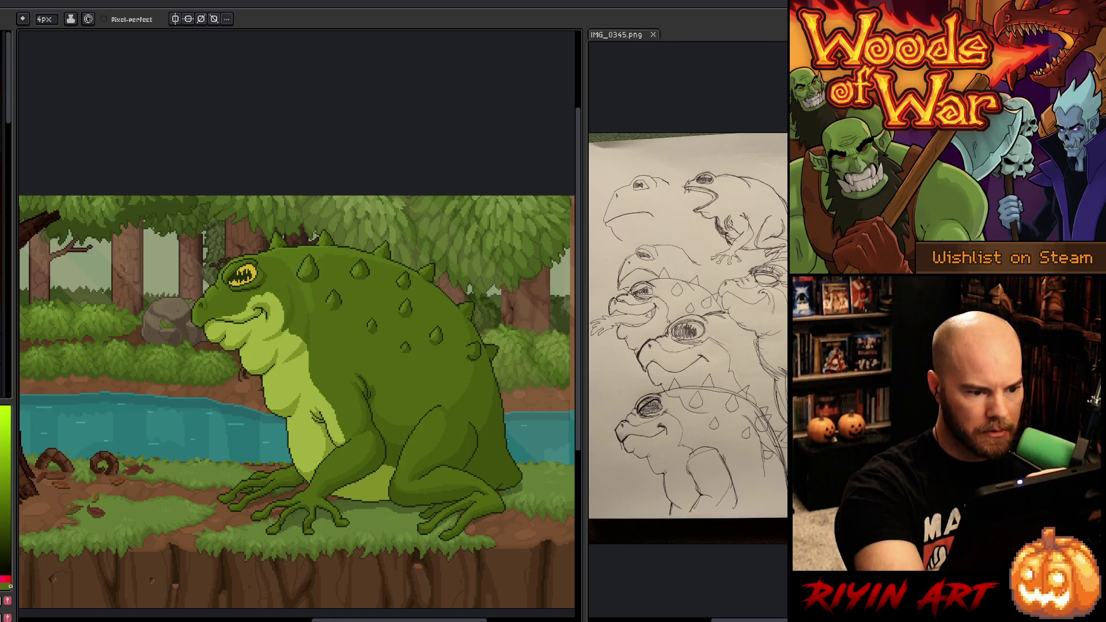
left_click(302, 262, "alt")
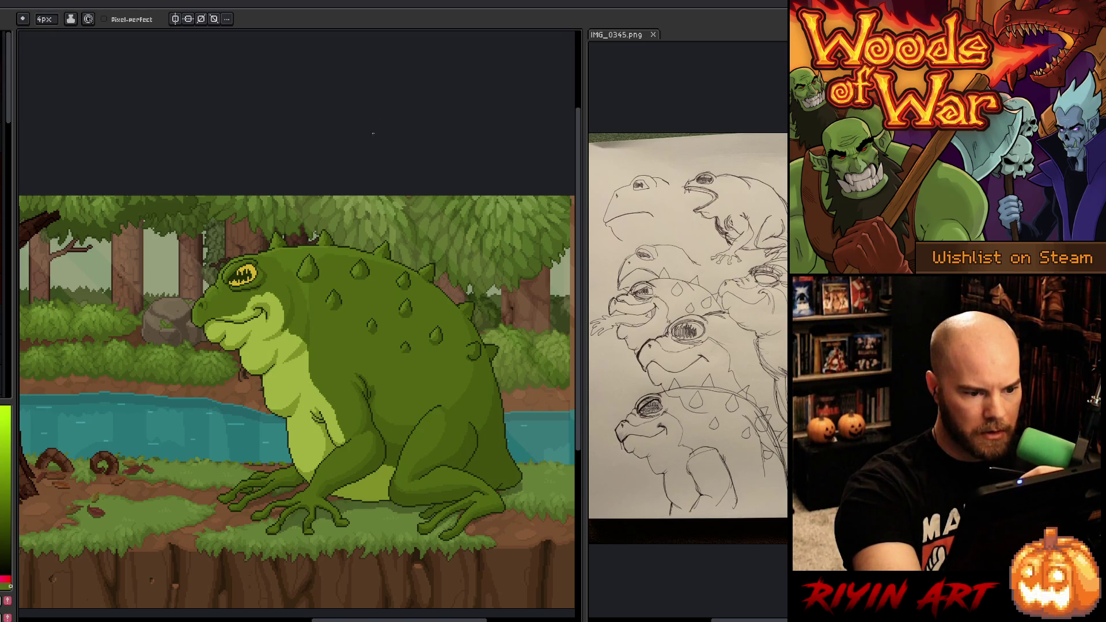
left_click(322, 277, "alt")
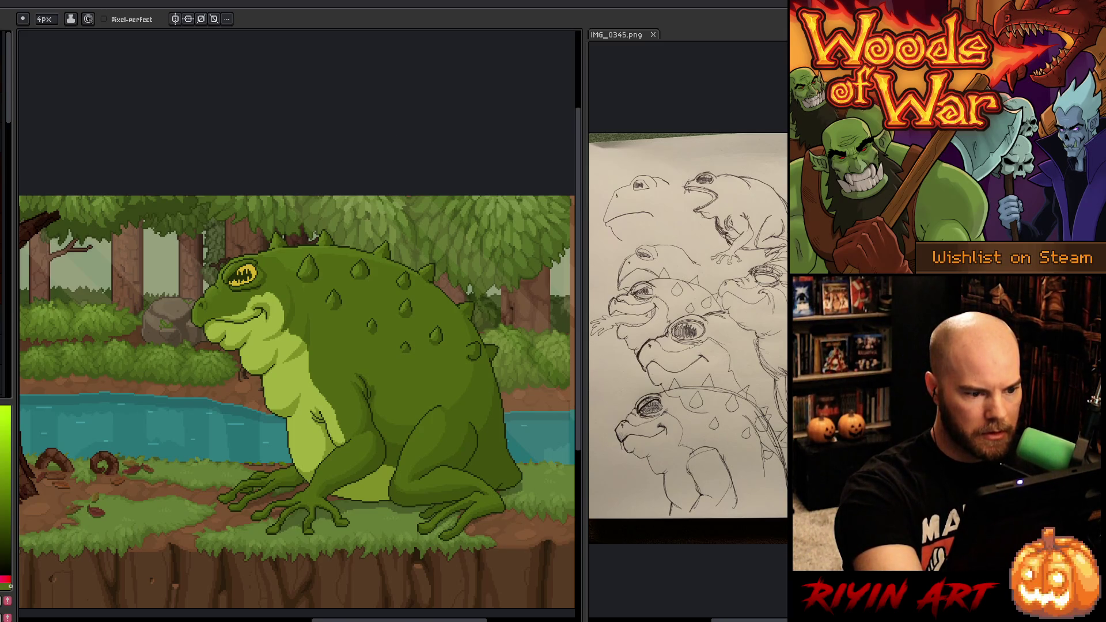
left_click(296, 282, "alt")
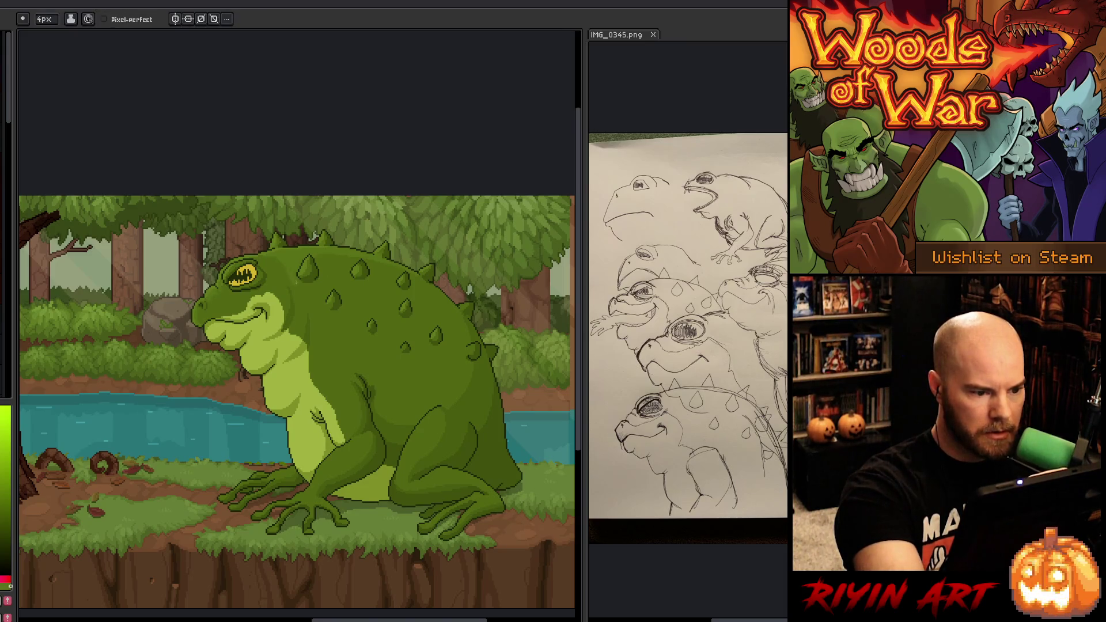
left_click(277, 258, "alt")
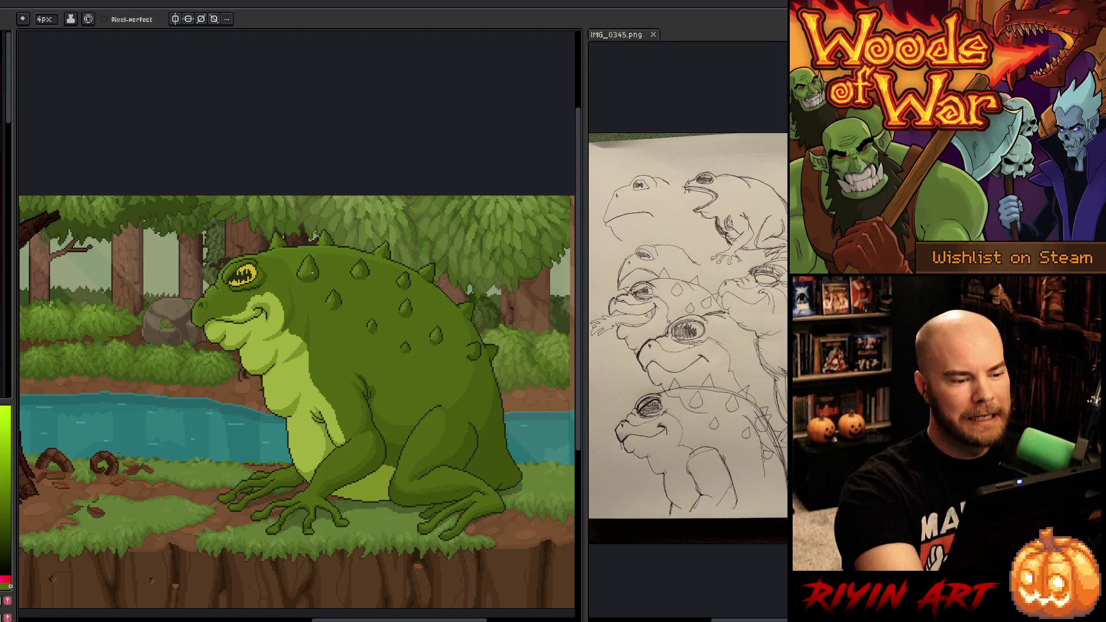
left_click(329, 258, "alt")
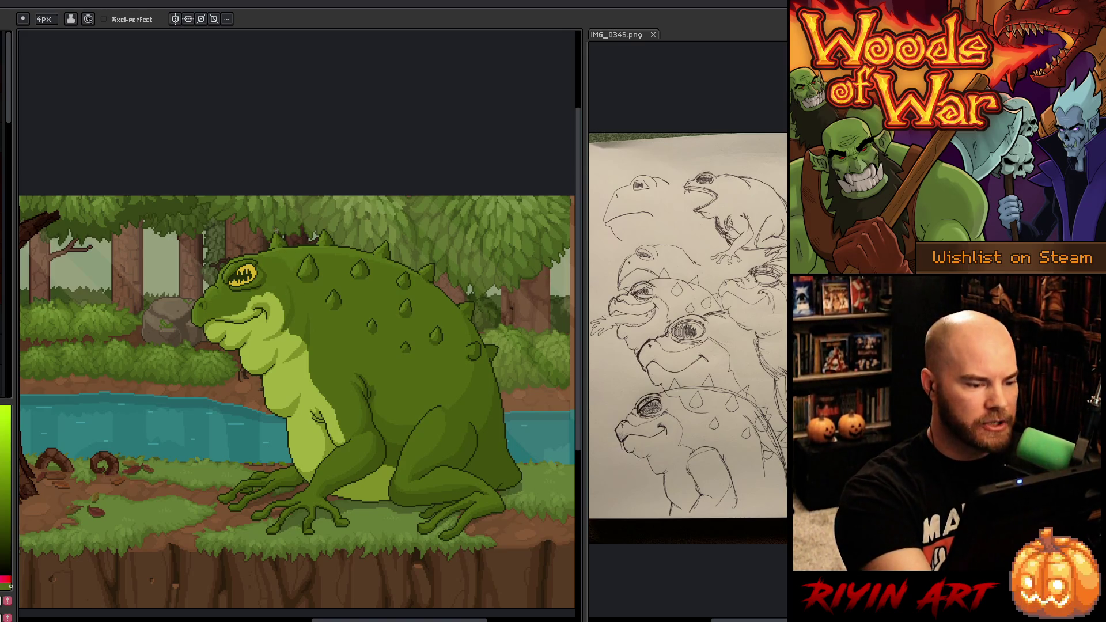
left_click(295, 251, "alt")
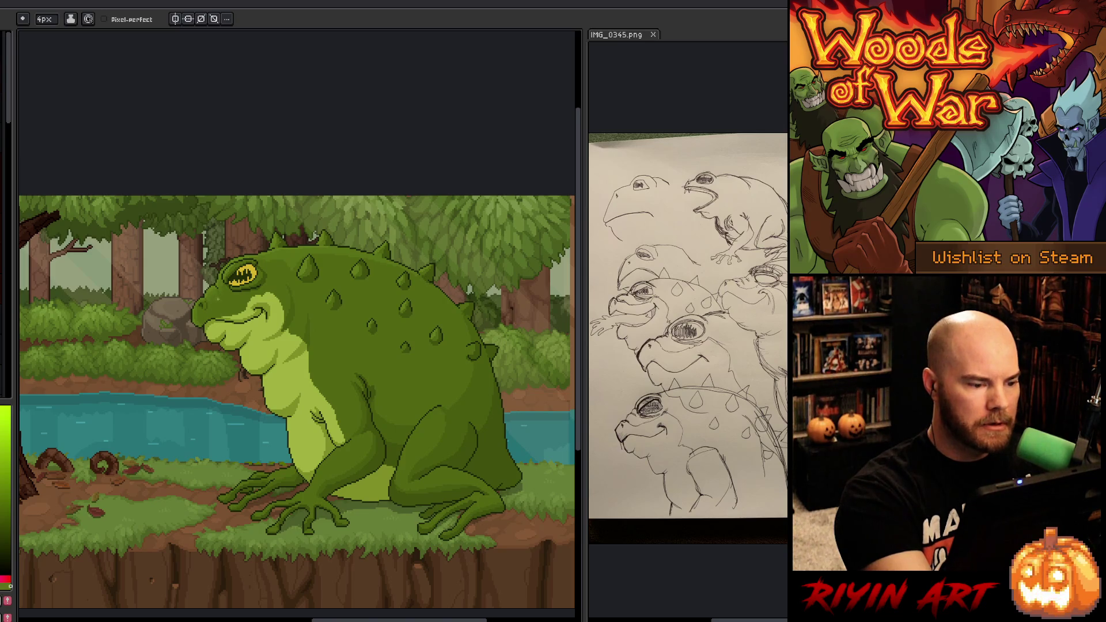
left_click(225, 297, "alt")
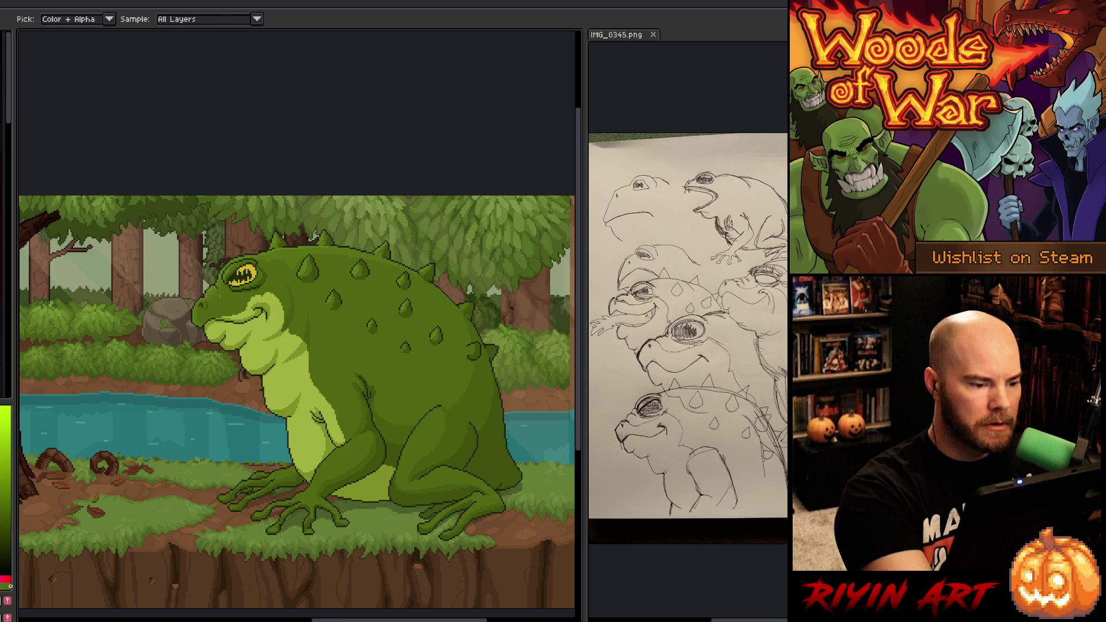
left_click(221, 299, "alt")
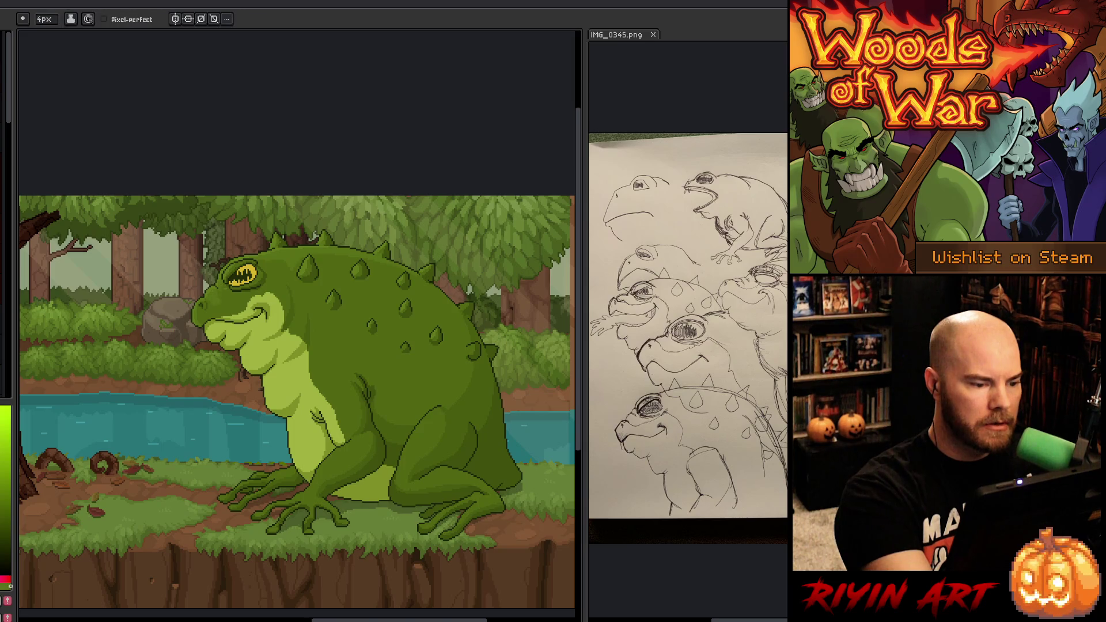
left_click(233, 299, "alt")
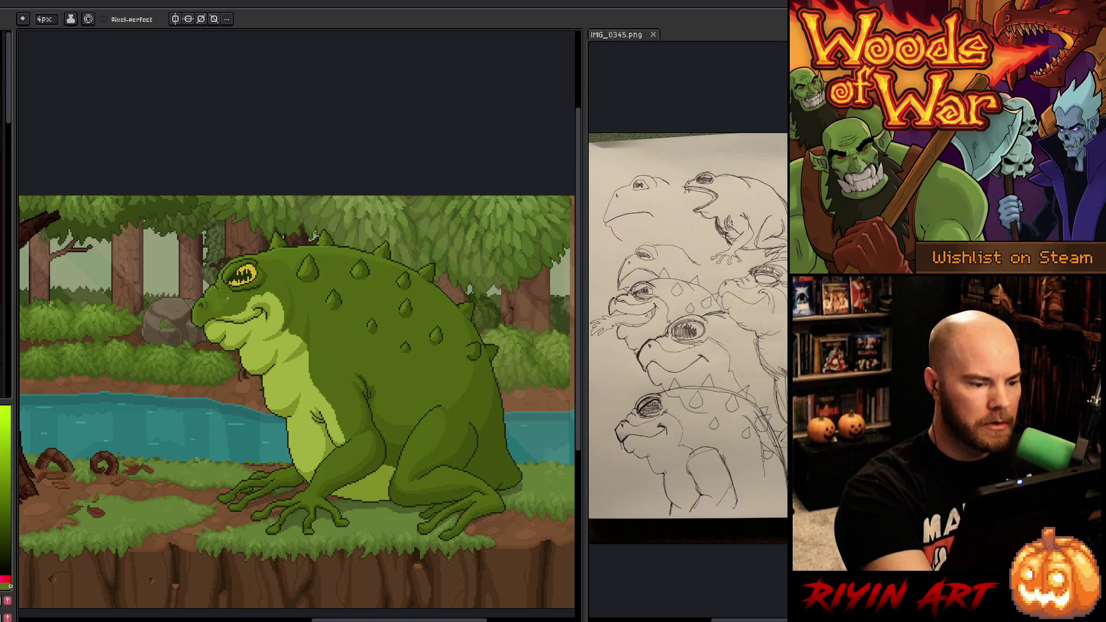
left_click(239, 296, "alt")
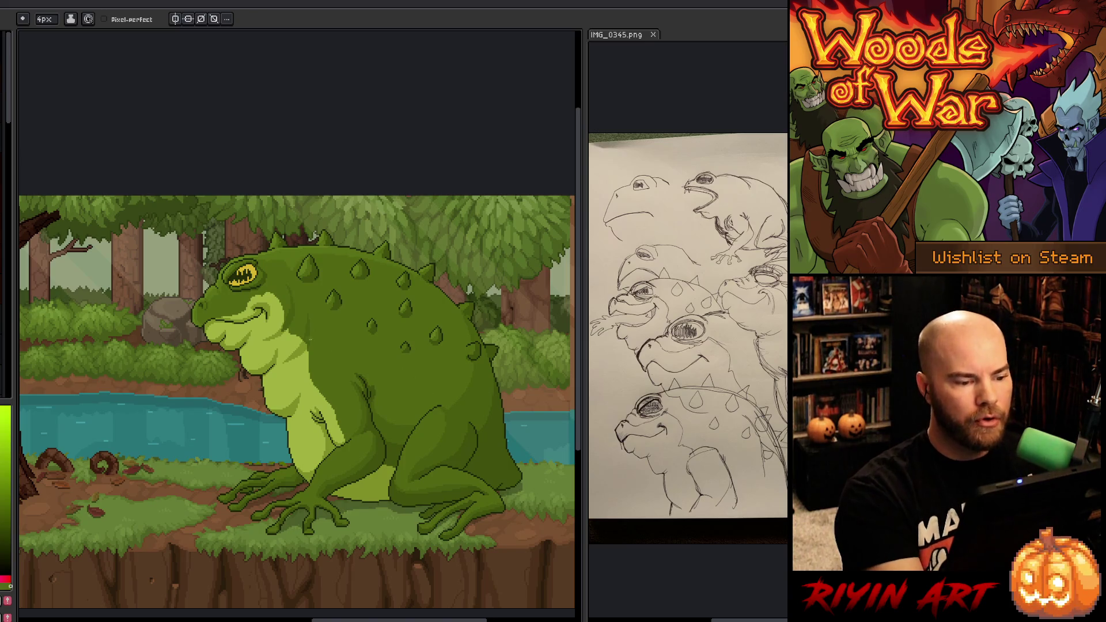
left_click(305, 277, "alt")
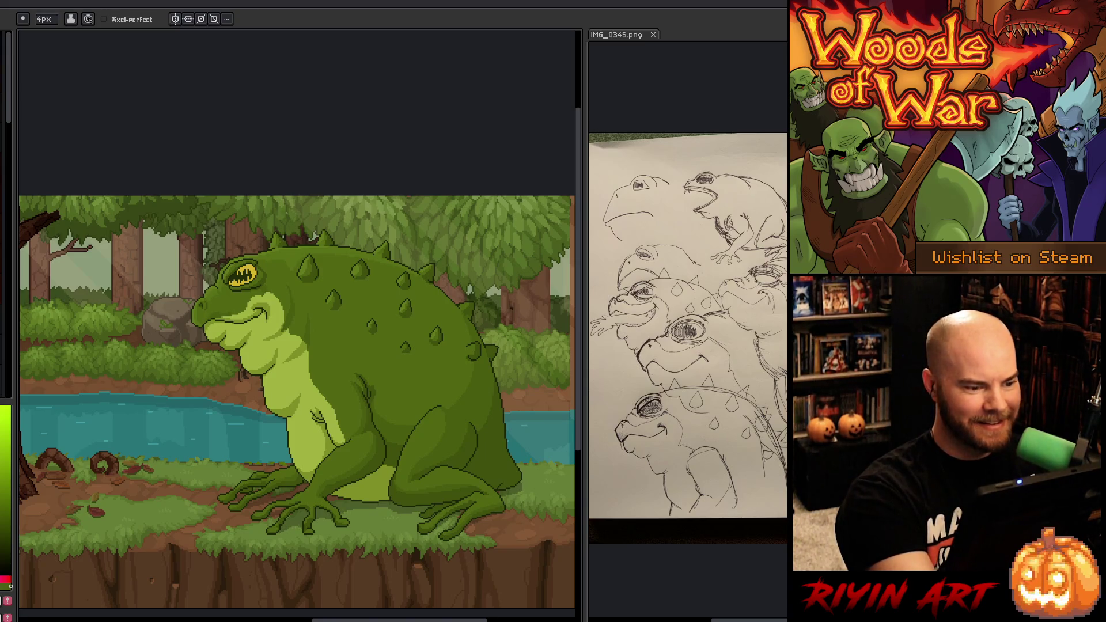
key("alt")
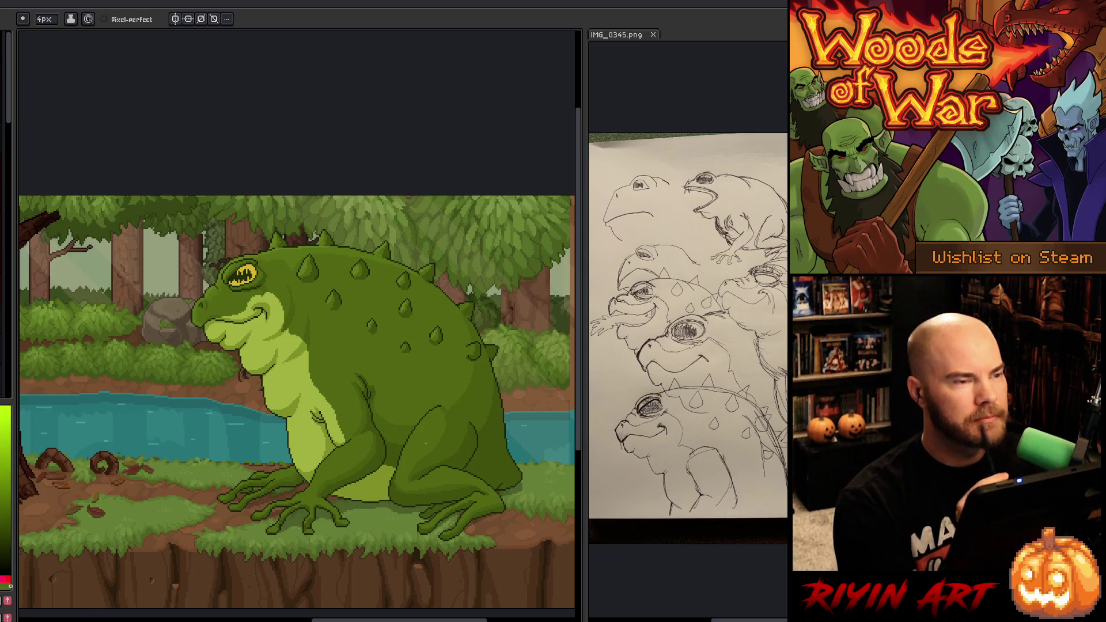
key("ctrl+shift+a")
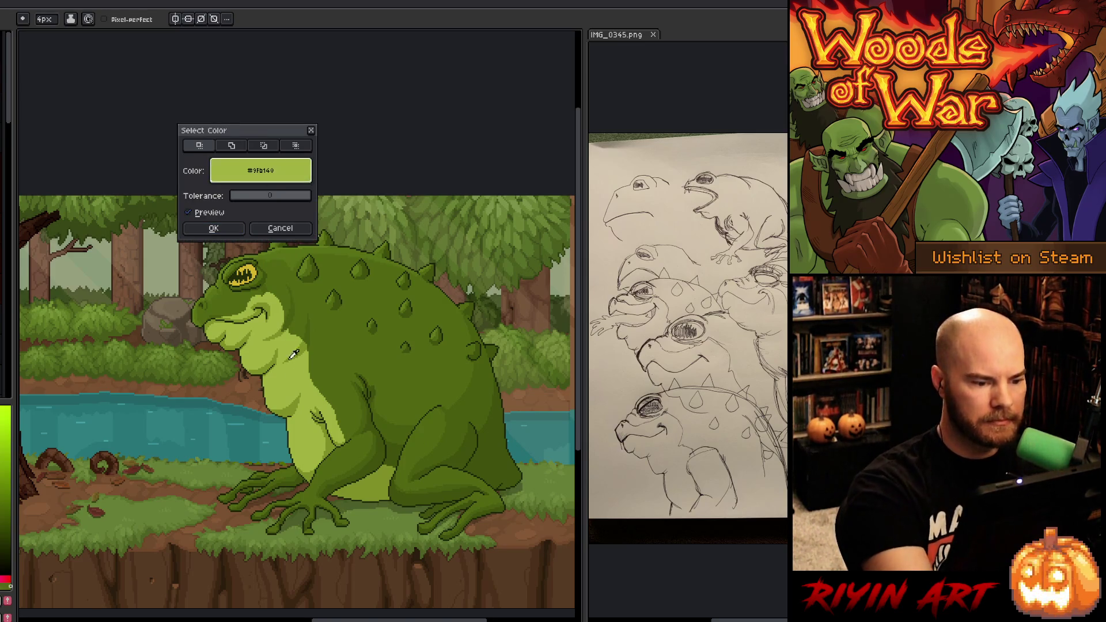
key("Return")
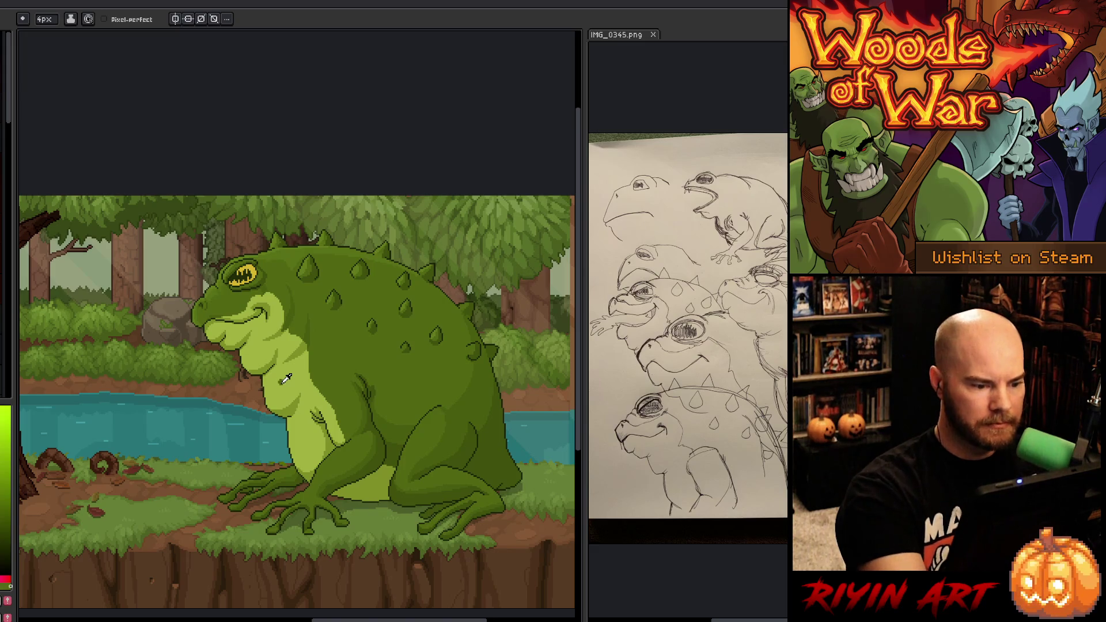
key("i")
key("b")
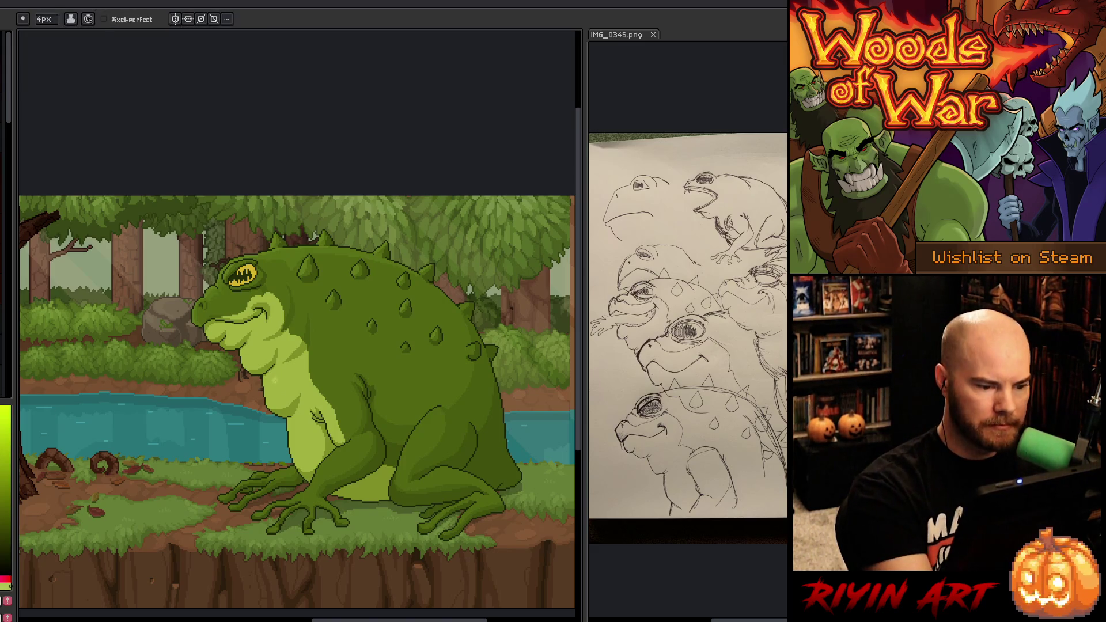
mouse_move(274, 381)
left_mouse_down()
mouse_move(269, 407)
mouse_move(273, 395)
left_mouse_up()
key("ctrl+z")
key("ctrl+z")
key("ctrl+z")
key("ctrl+z")
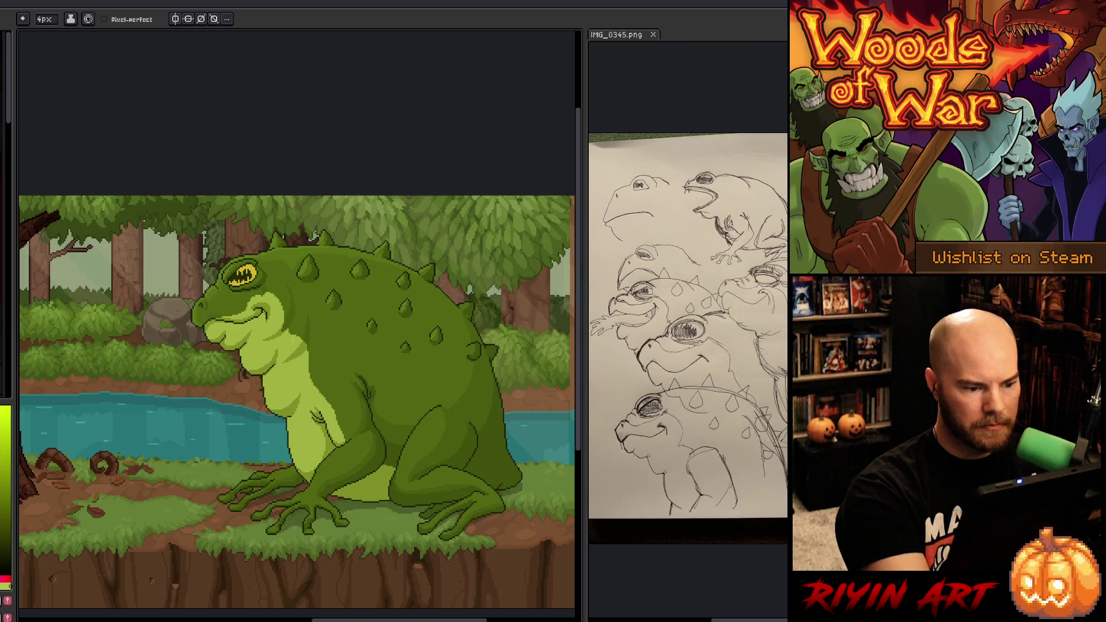
left_click(316, 326, "alt")
mouse_move(266, 391)
left_mouse_down()
mouse_move(285, 402)
mouse_move(278, 394)
left_mouse_up()
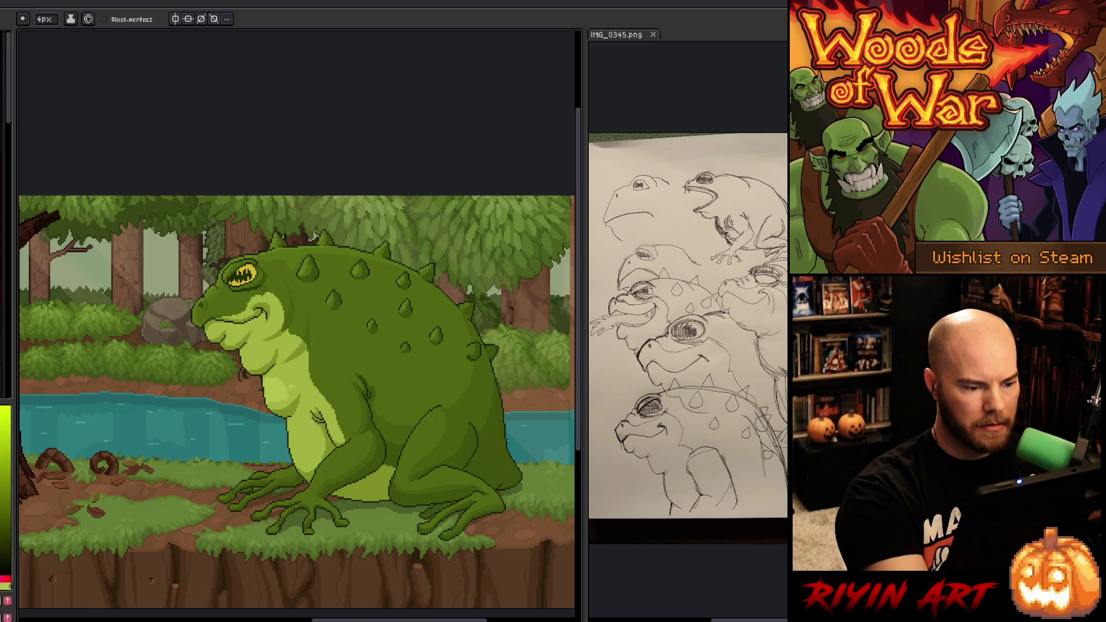
left_click(295, 378, "alt")
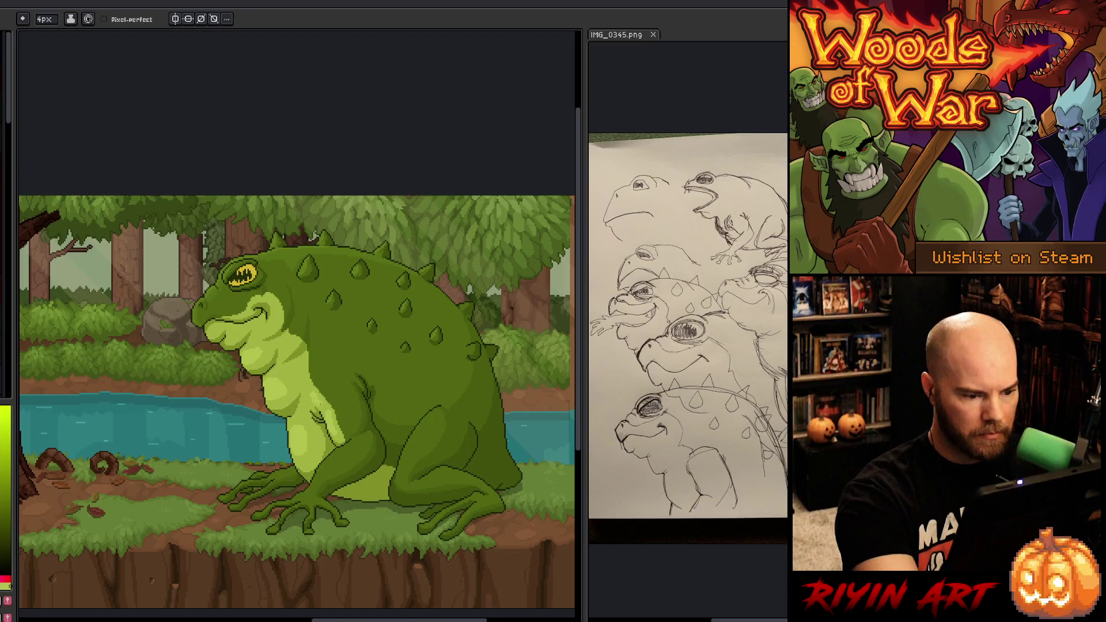
key("alt")
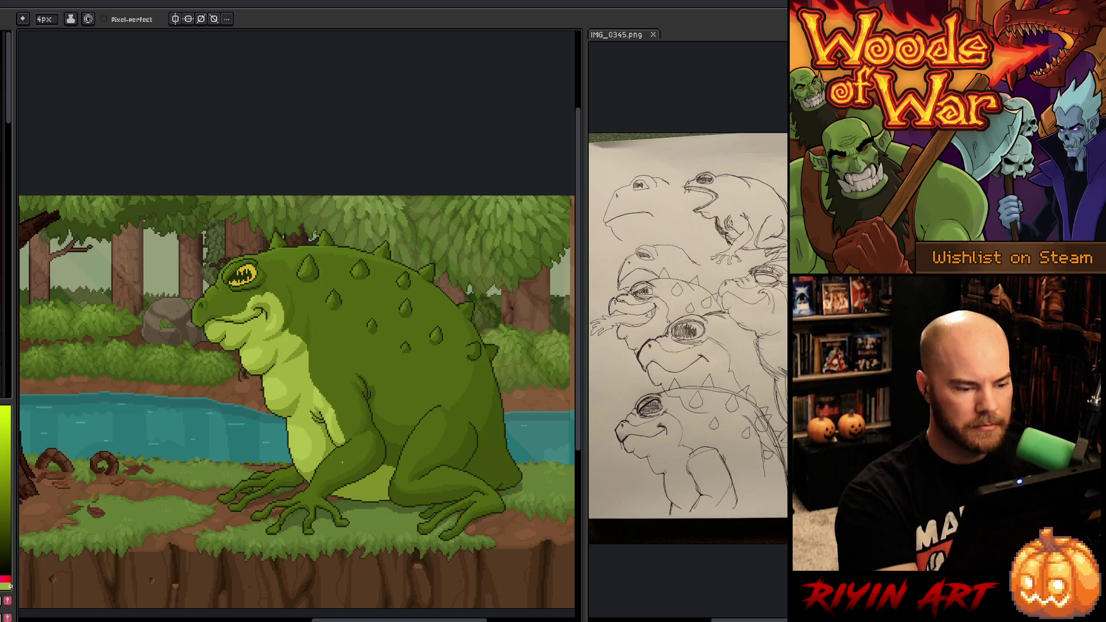
Step: Check the Frog Lord layers in the timeline and save the artwork with Ctrl+S
key("shift+o")
left_click(280, 229)
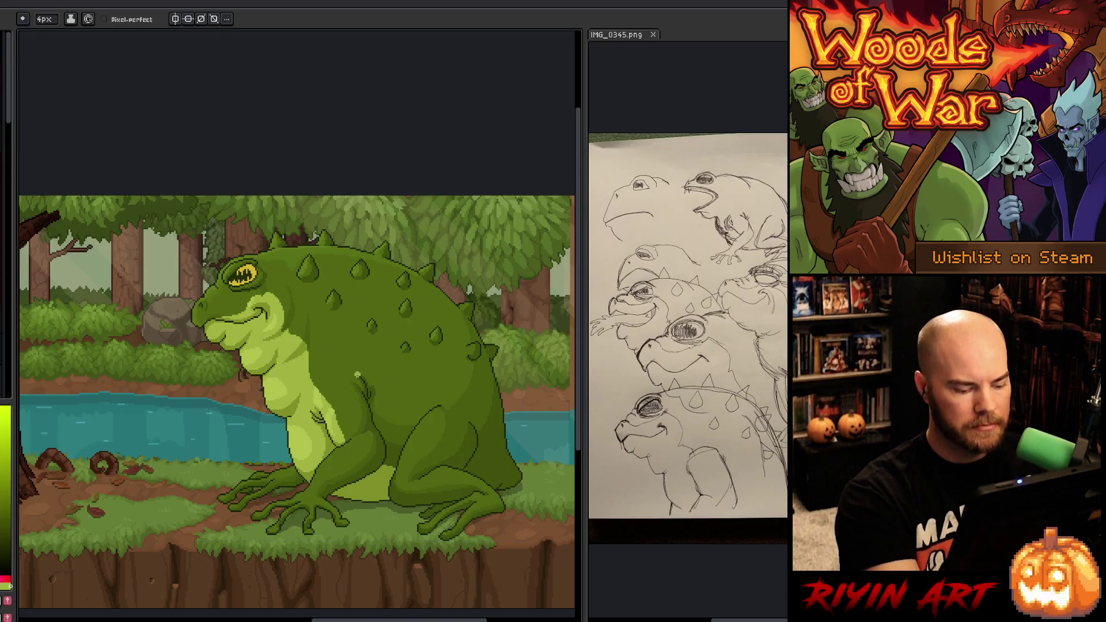
key("Tab")
key("Tab")
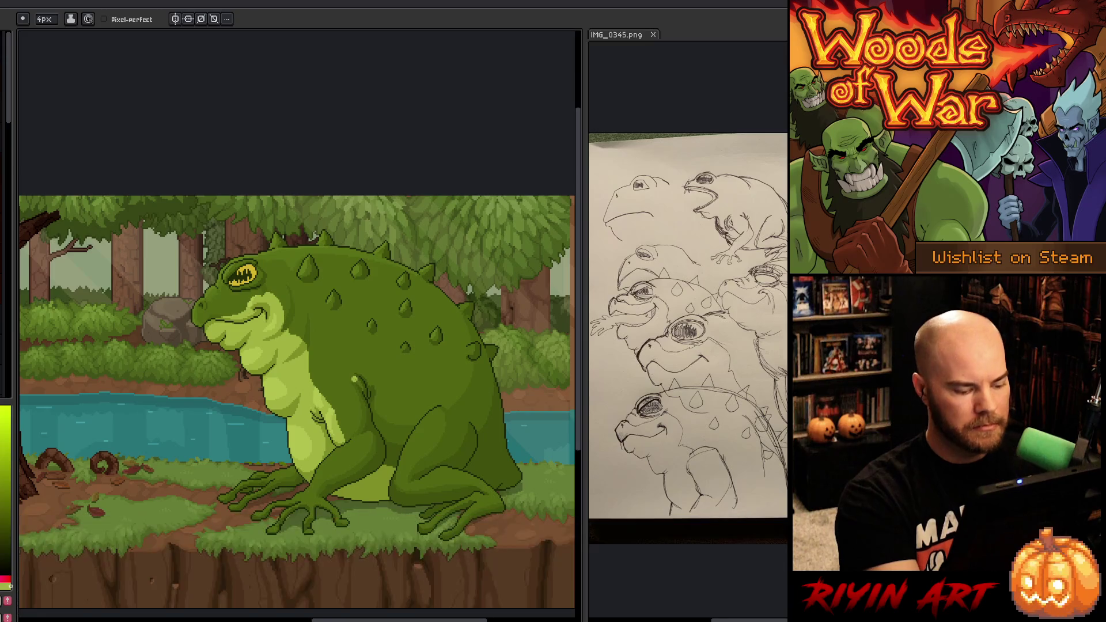
key("ctrl+s")
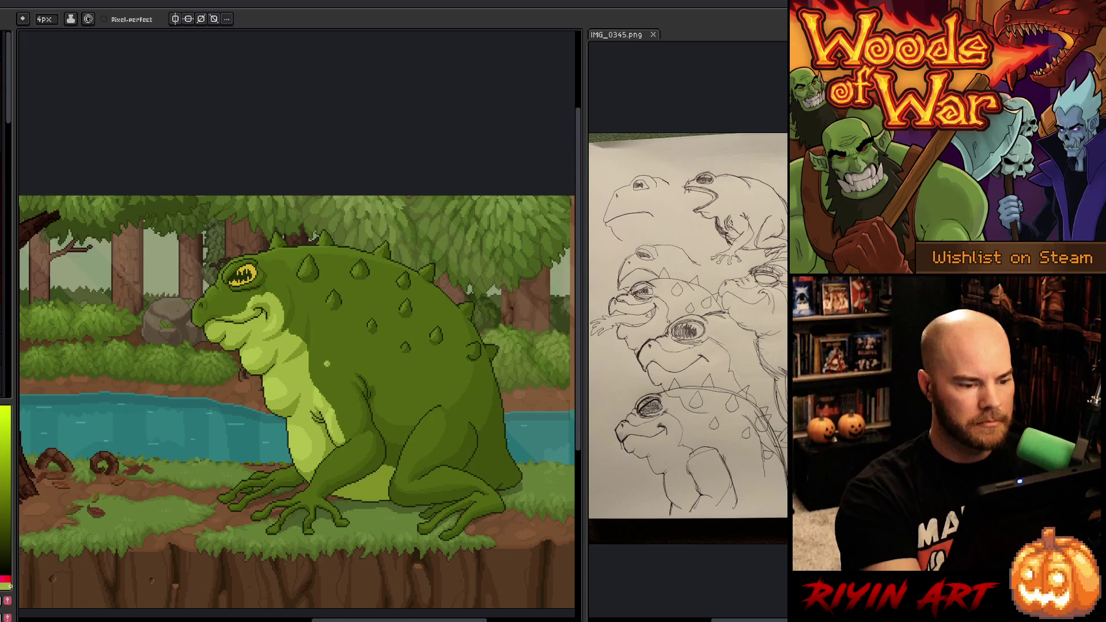
left_click(220, 361, "alt")
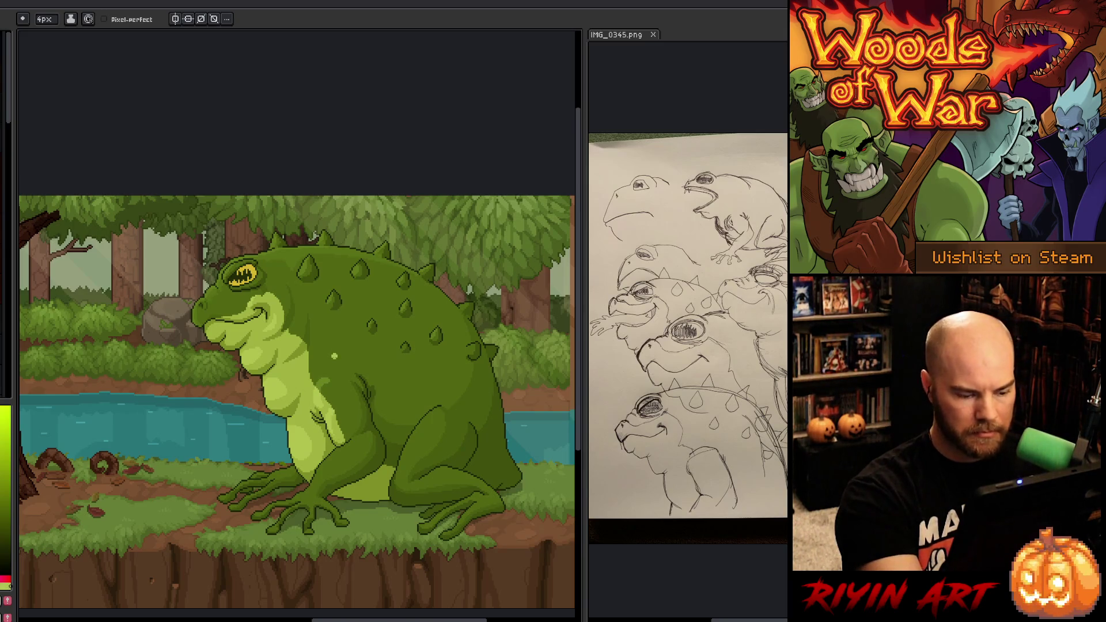
Step: Select every pixel of the frog's pale belly green by colour range
left_click(342, 365, "alt")
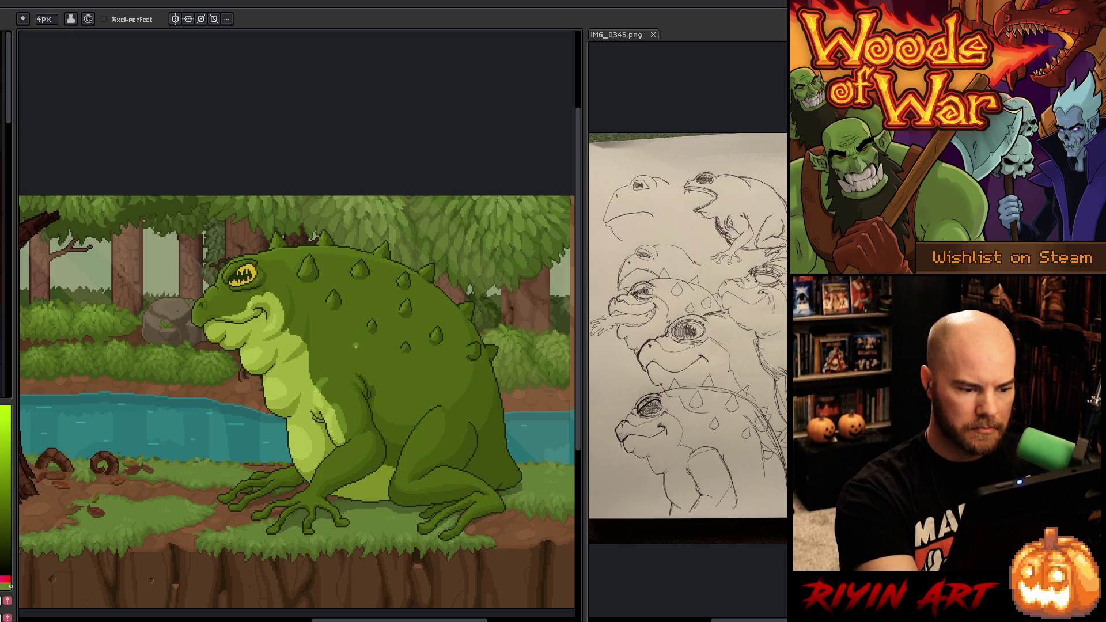
key("shift+c")
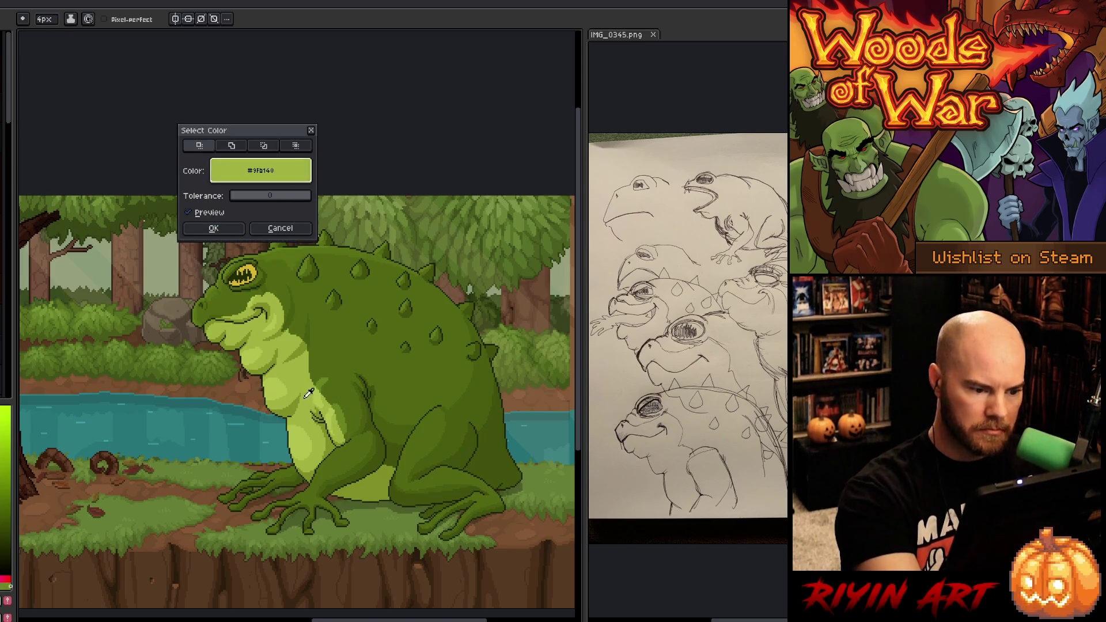
left_click(213, 228)
Step: Add a second belly green to the selection, then switch to the Move tool
key("alt")
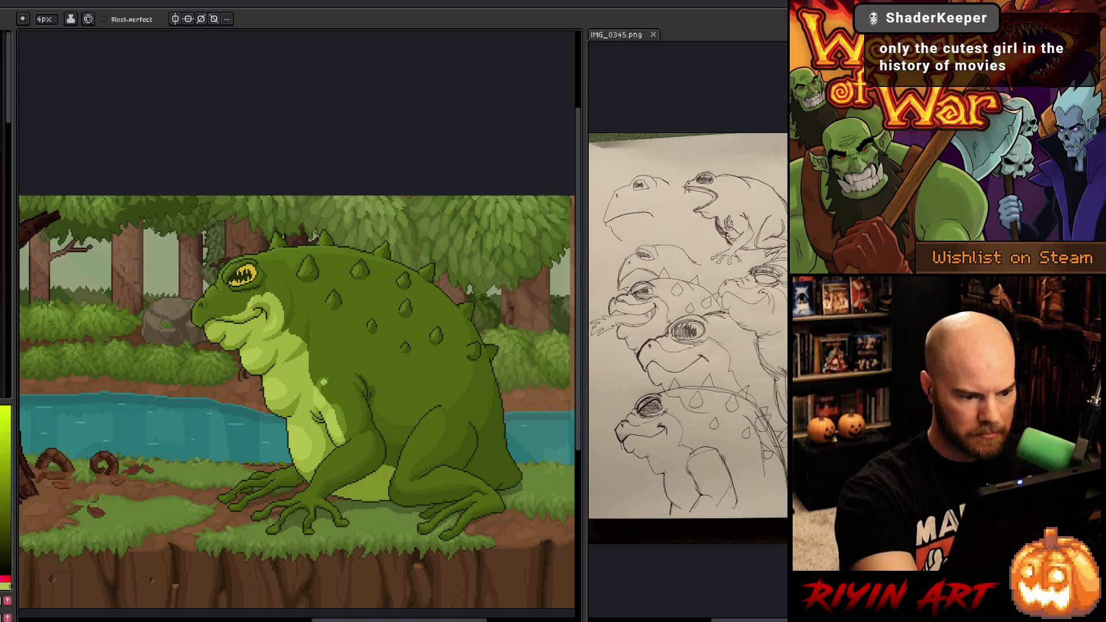
key("shift+o")
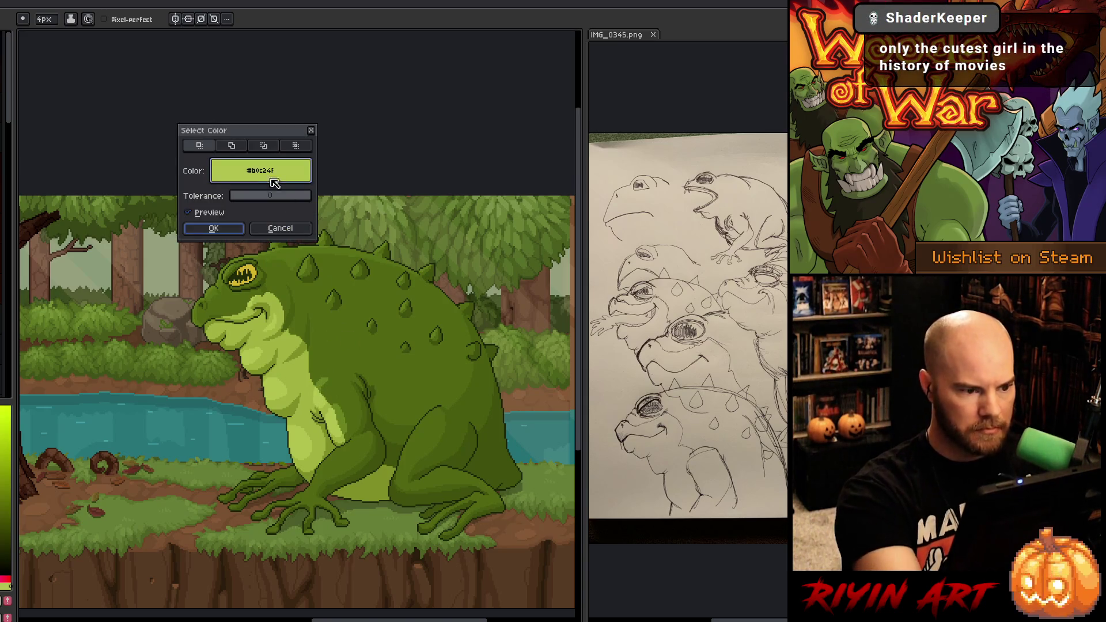
left_click(216, 231)
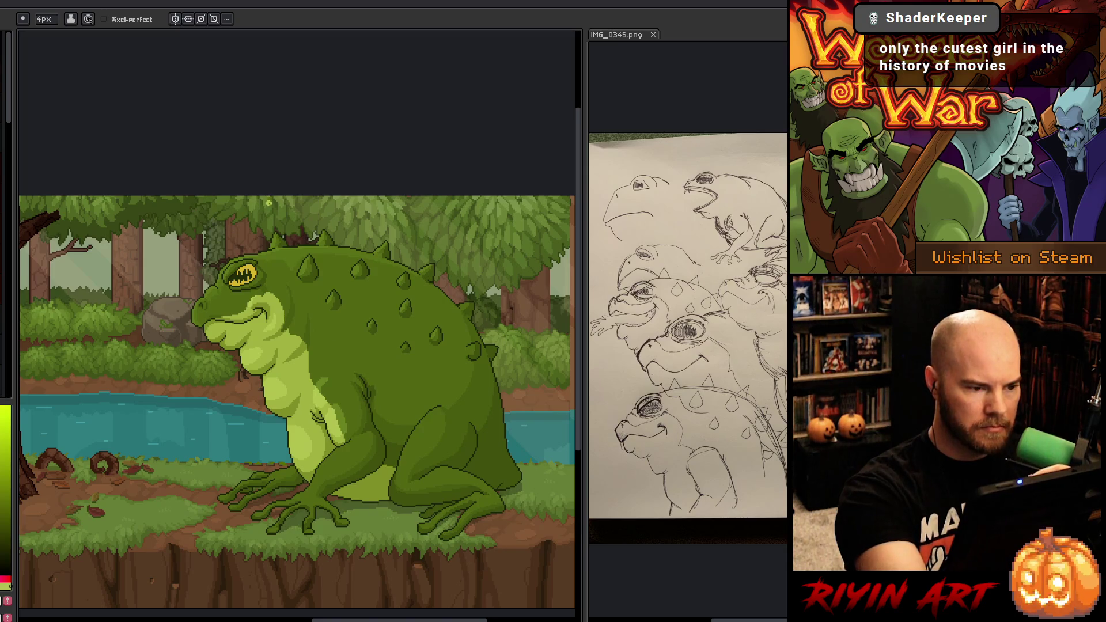
key("i")
key("b")
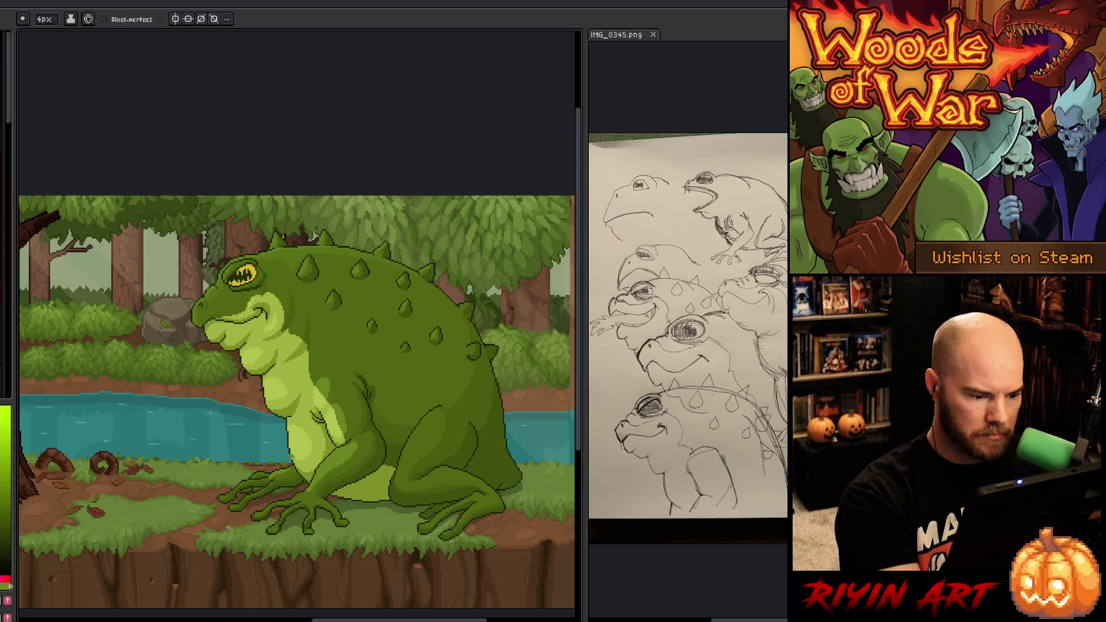
left_click(380, 360, "alt")
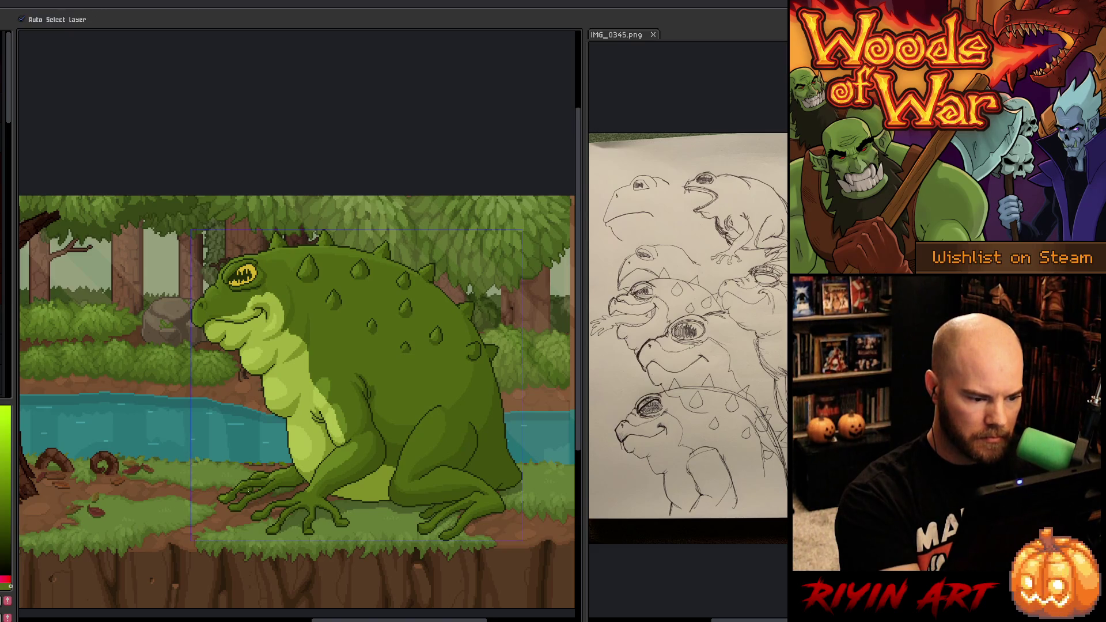
key("ctrl")
key("ctrl")
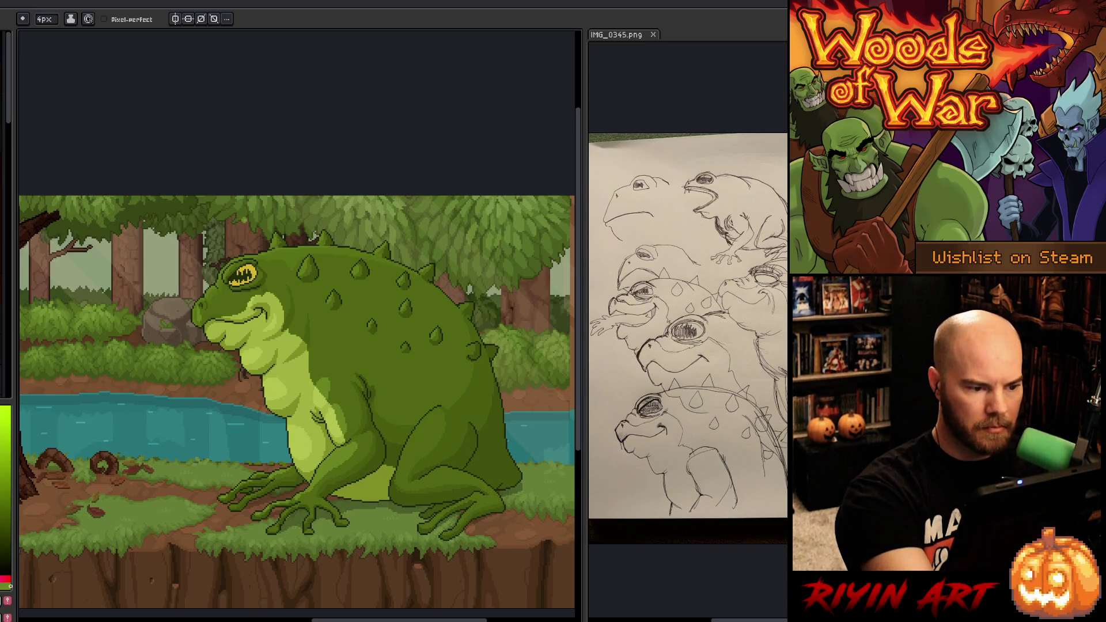
Step: Select the two dark greens on the frog's head with Color Range
key("shift+c")
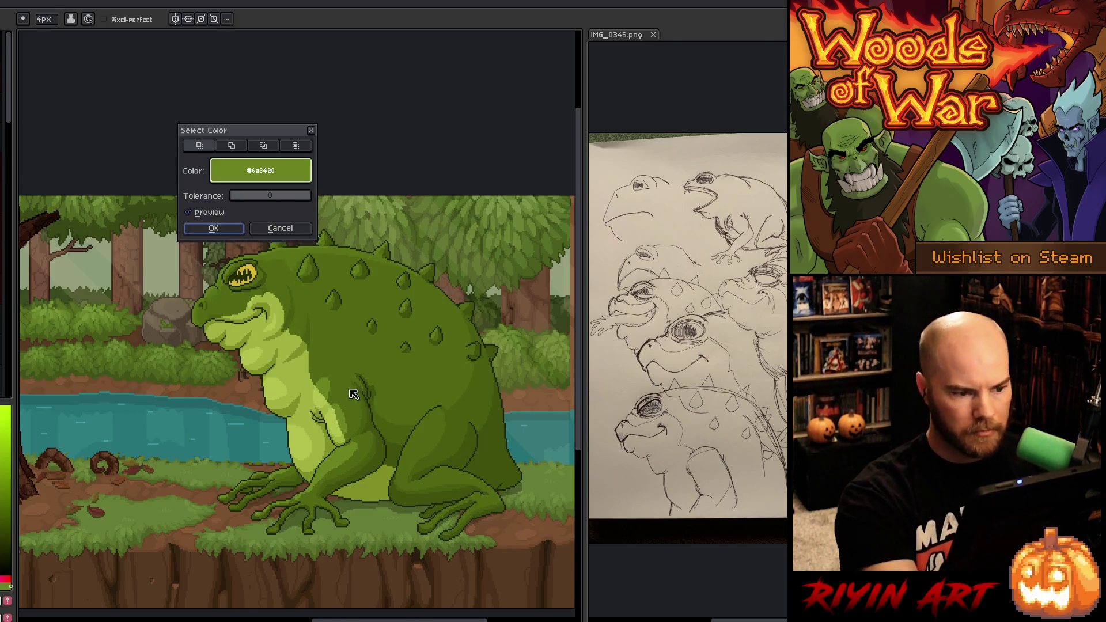
left_click(287, 255)
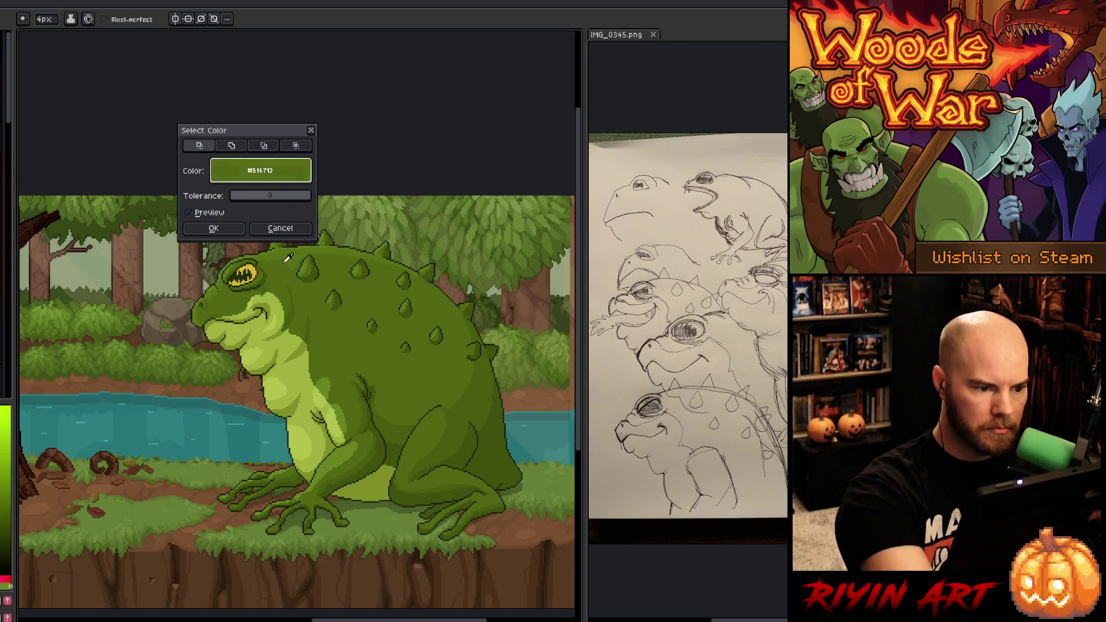
left_click(233, 225)
key("shift+c")
left_click(210, 288)
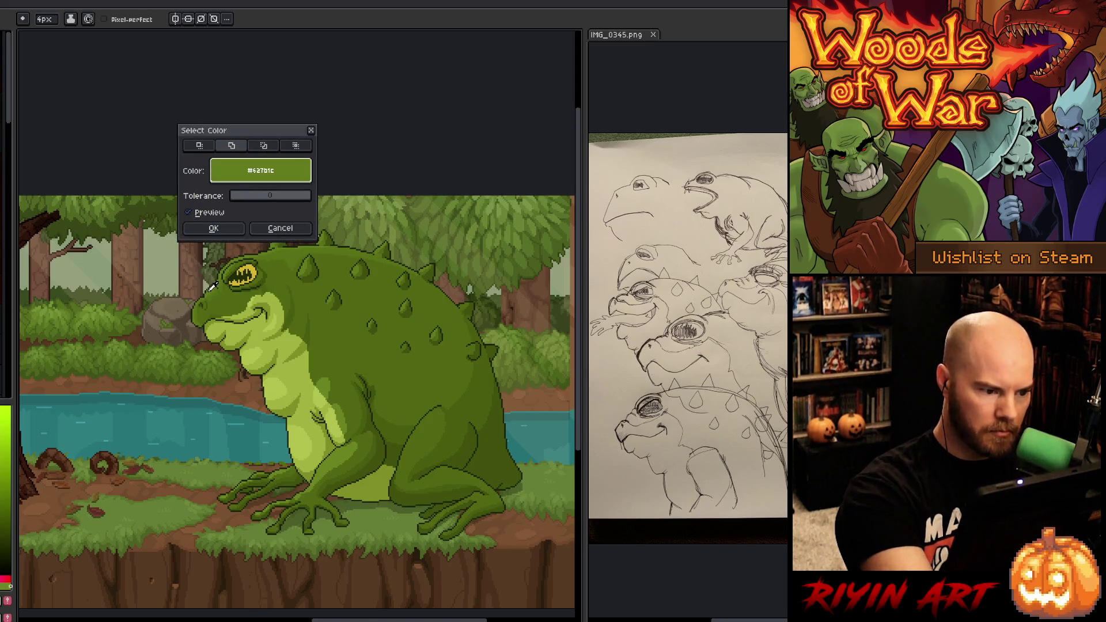
left_click(213, 228)
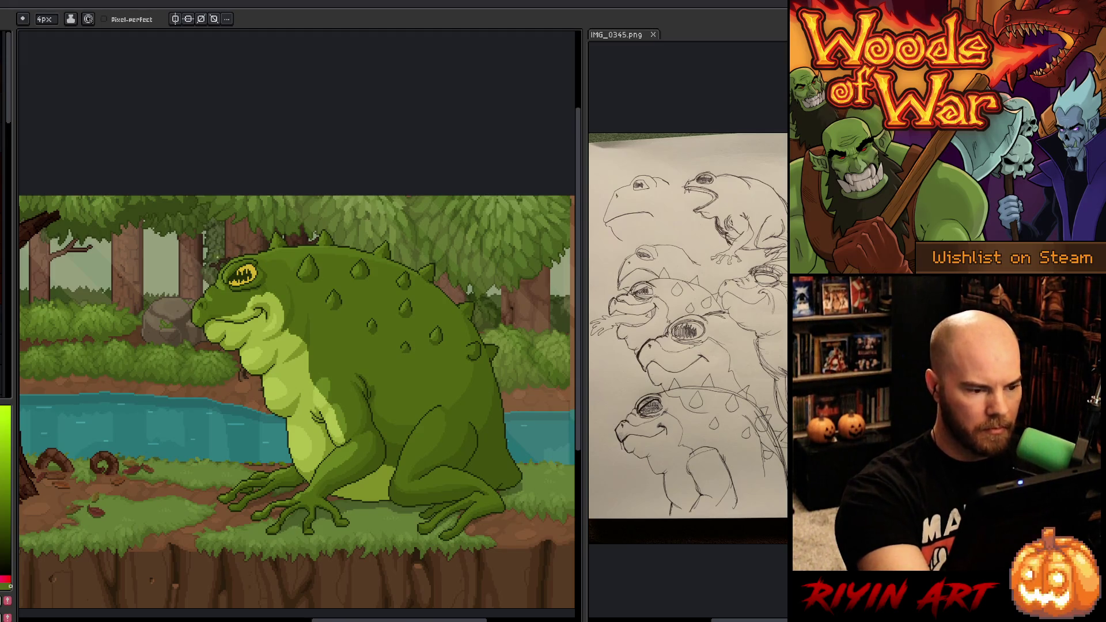
Step: Enable Pixel-perfect for the pencil while inspecting the frog's eye, snout and mouth up close
scroll(213, 263, "up", 5)
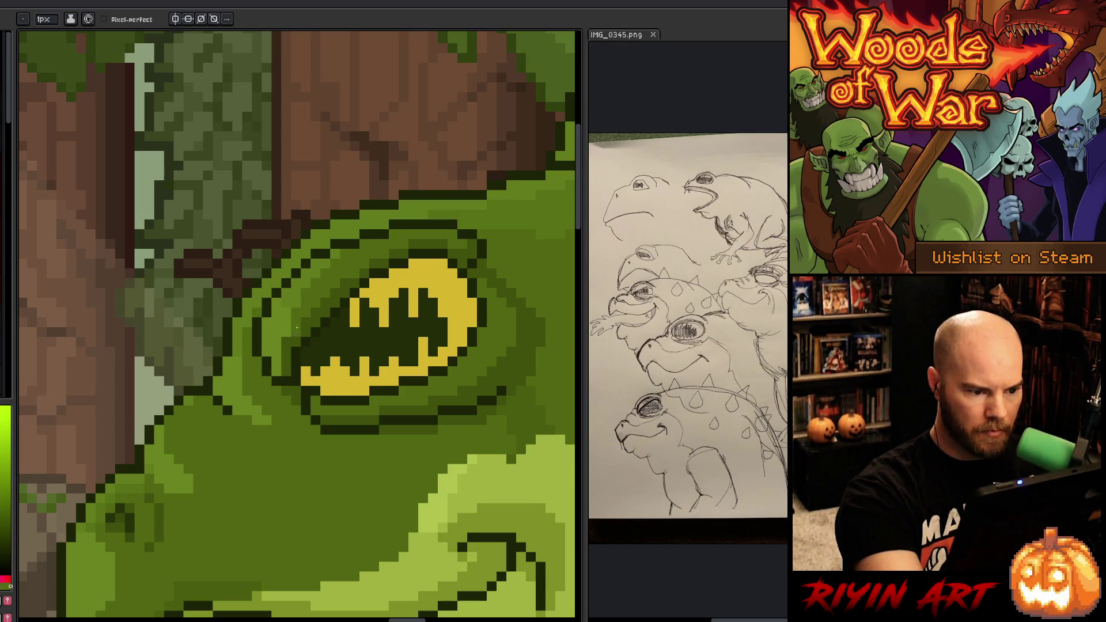
key("alt")
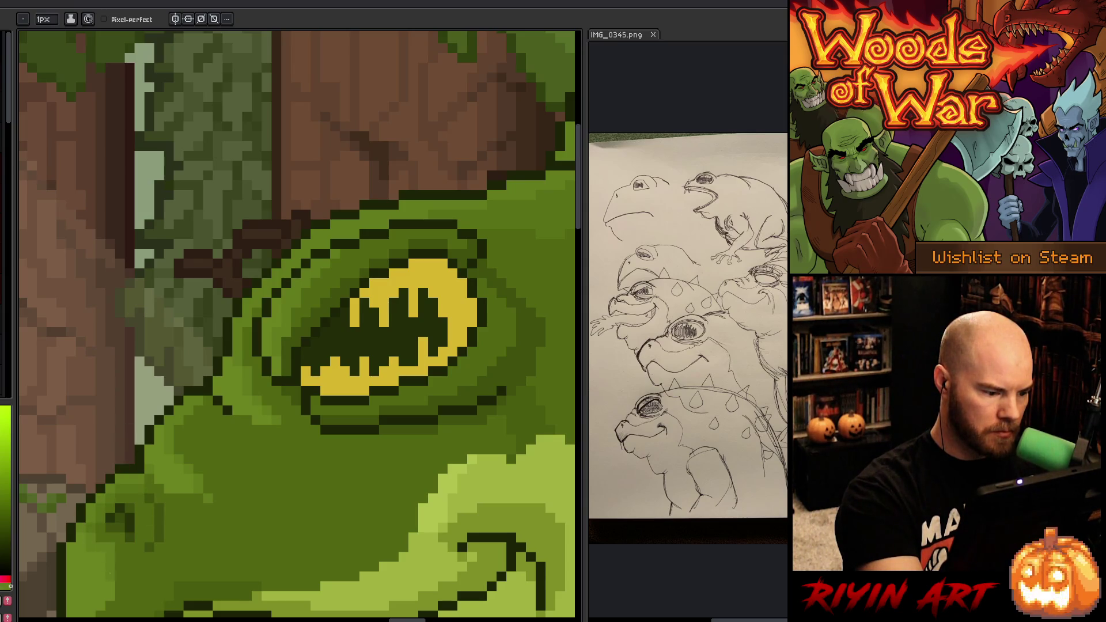
left_click(105, 19)
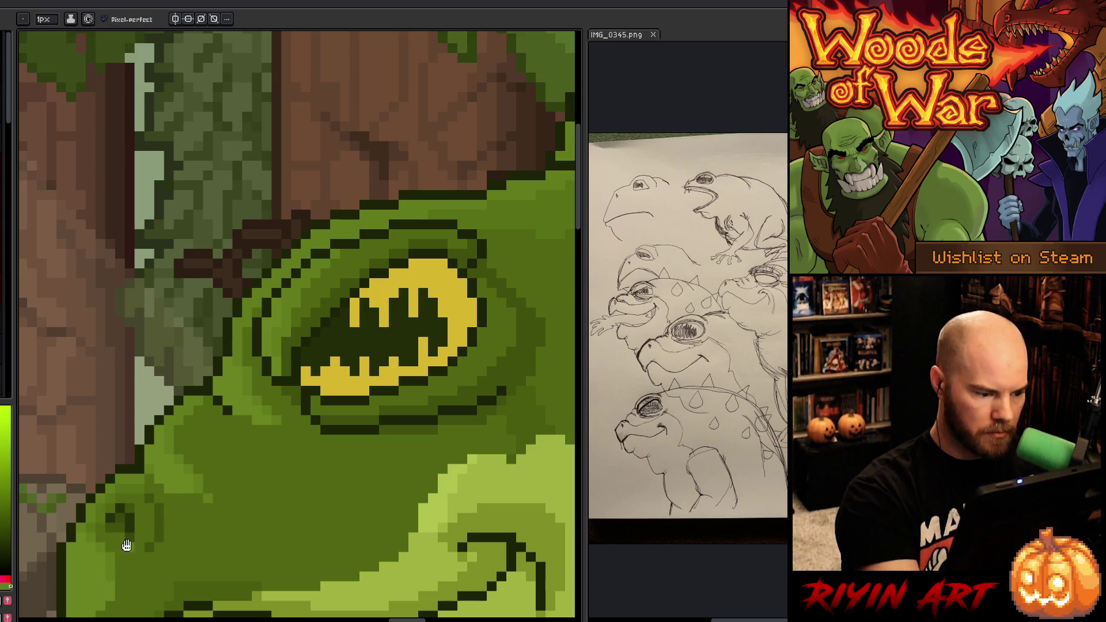
left_click_drag(123, 538, 222, 444)
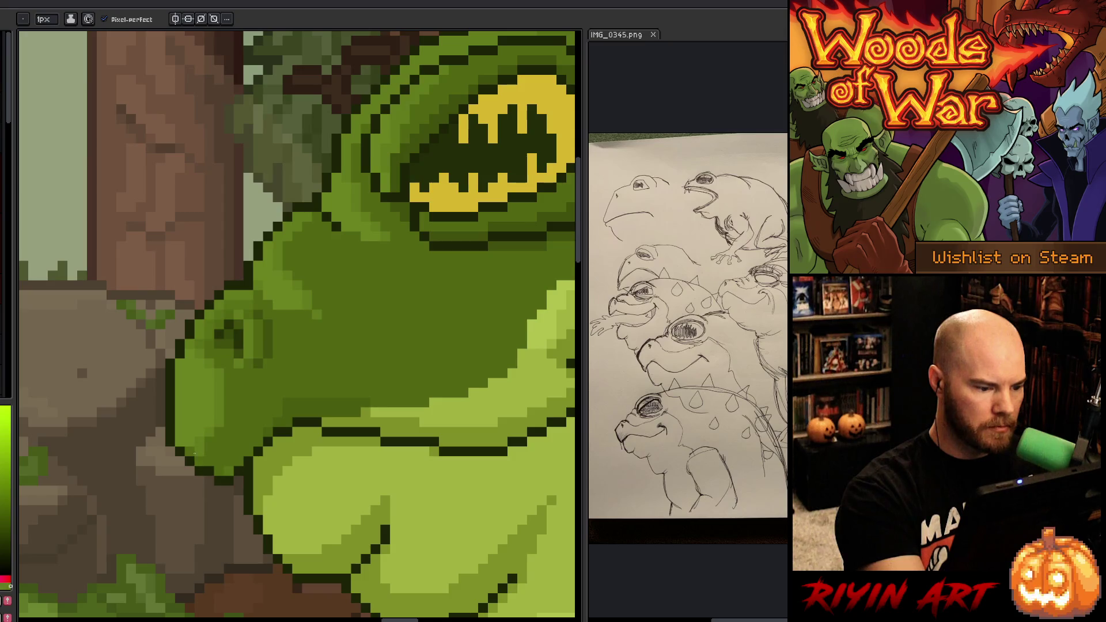
scroll(275, 381, "down", 5)
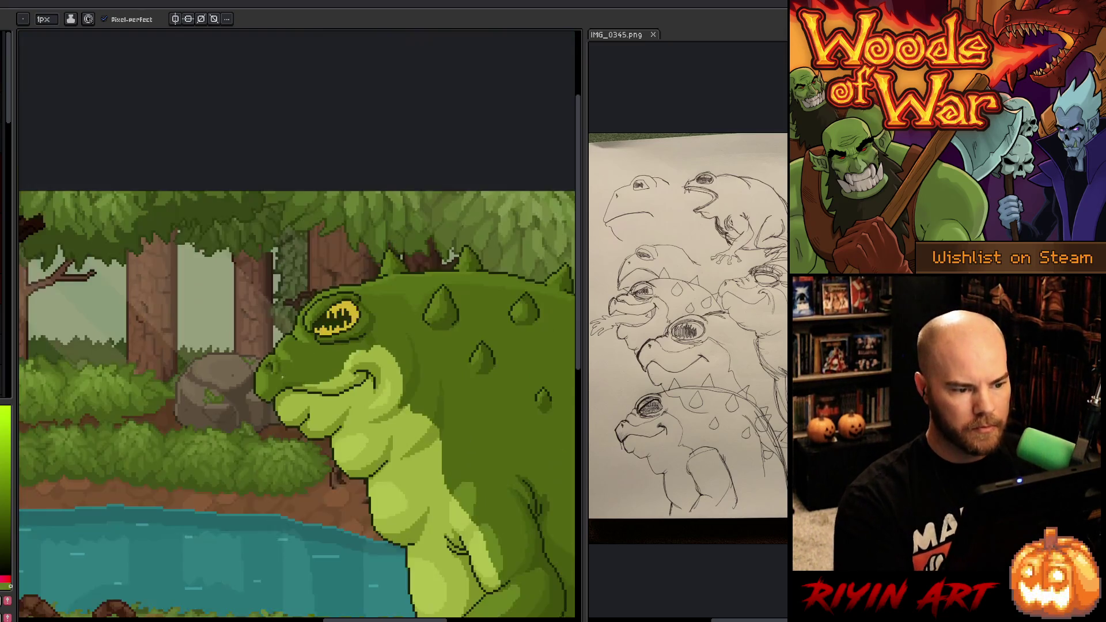
scroll(276, 381, "up", 3)
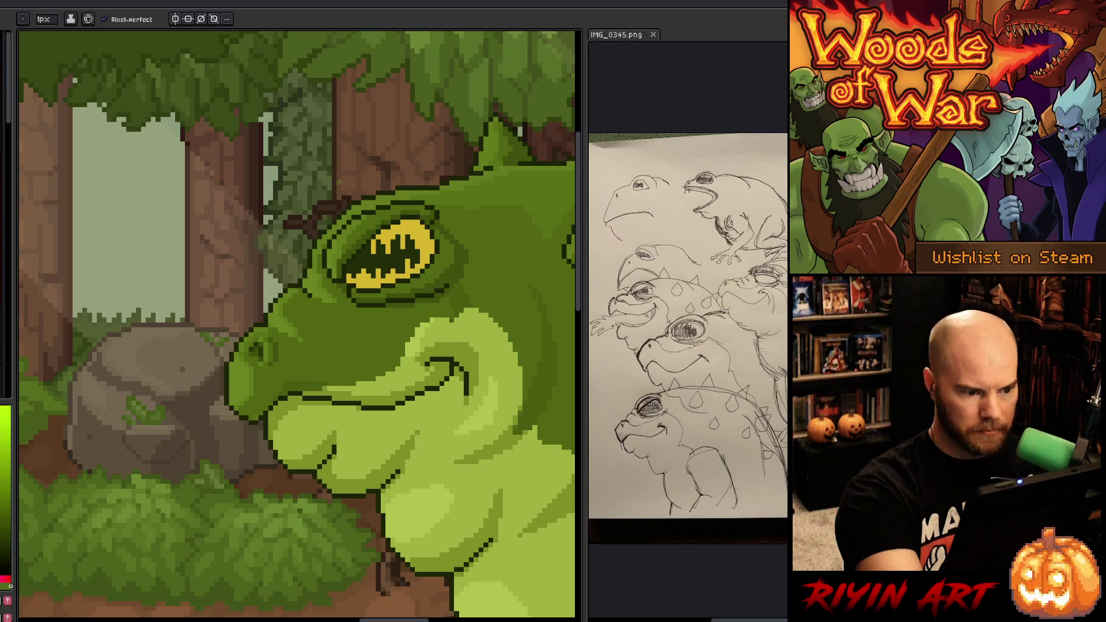
scroll(485, 451, "down", 5)
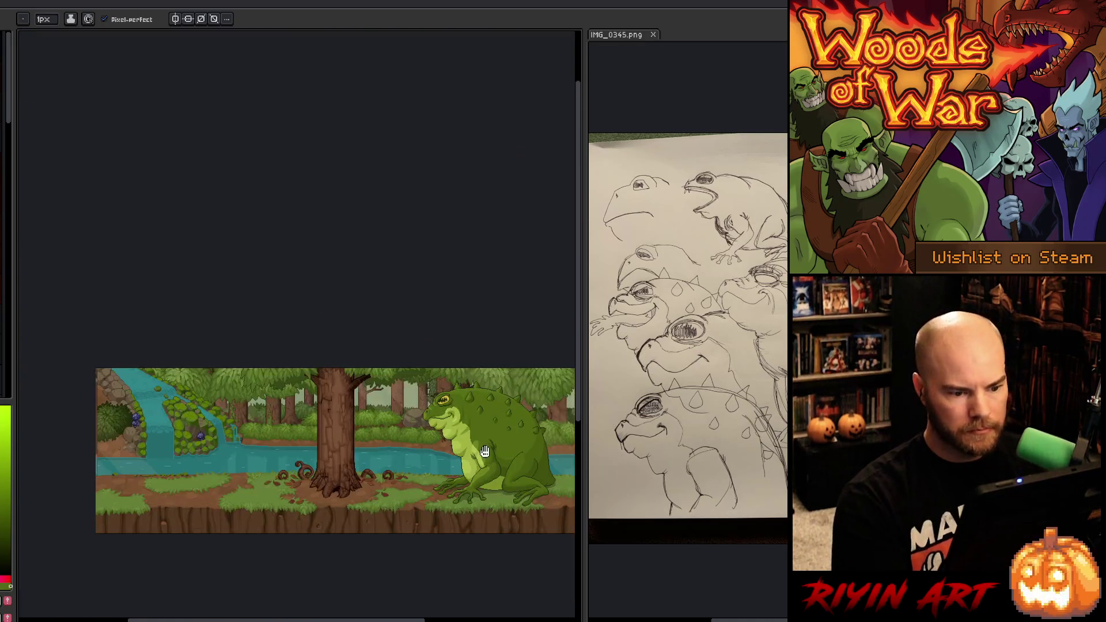
left_click_drag(485, 451, 207, 358)
scroll(230, 352, "up", 3)
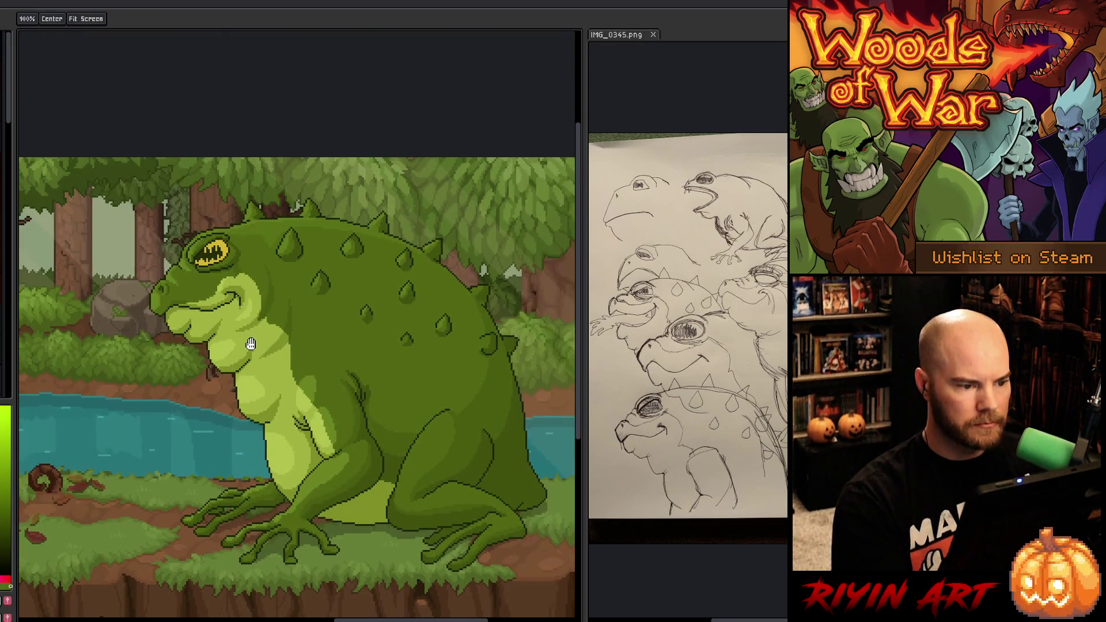
mouse_move(251, 344)
left_mouse_down()
mouse_move(175, 291)
mouse_move(245, 312)
left_mouse_up()
key("ctrl+s")
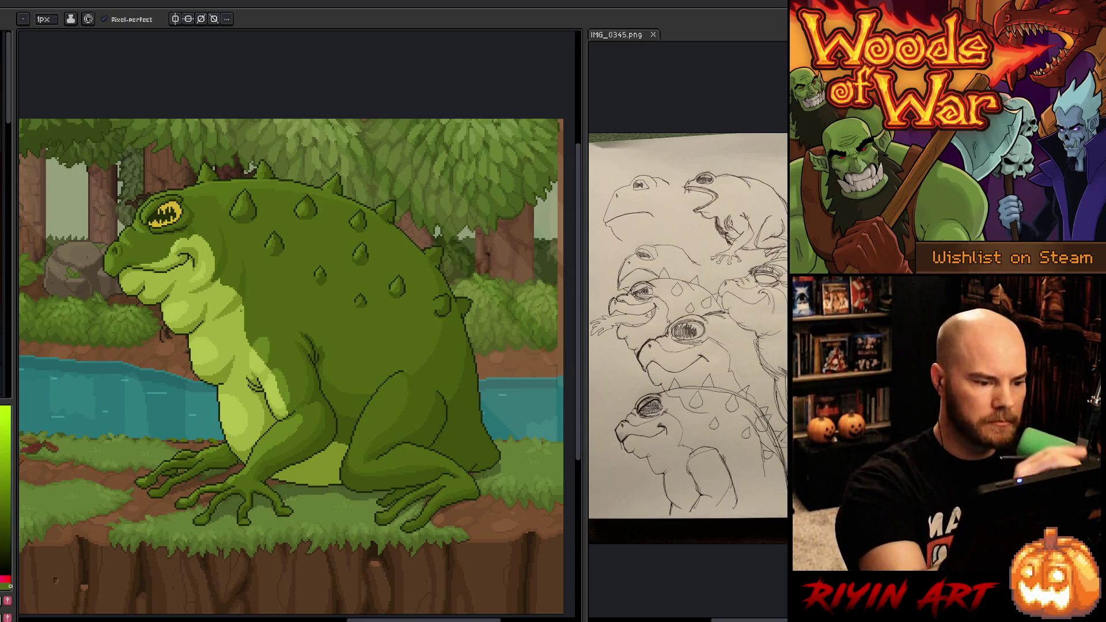
left_click(267, 342, "alt")
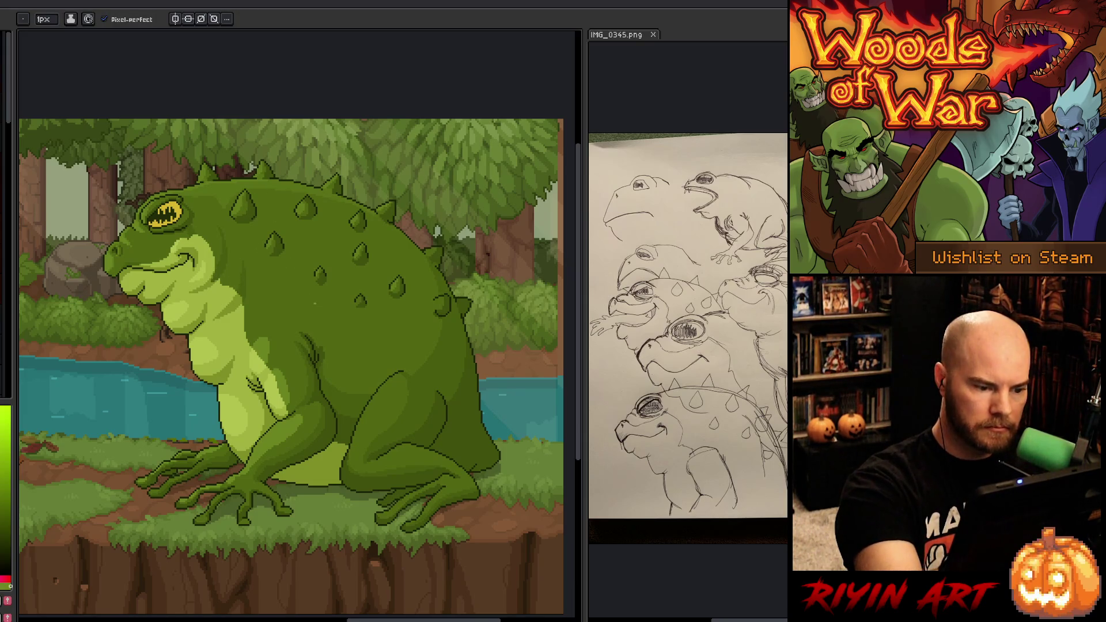
key("alt")
left_click(292, 423, "alt")
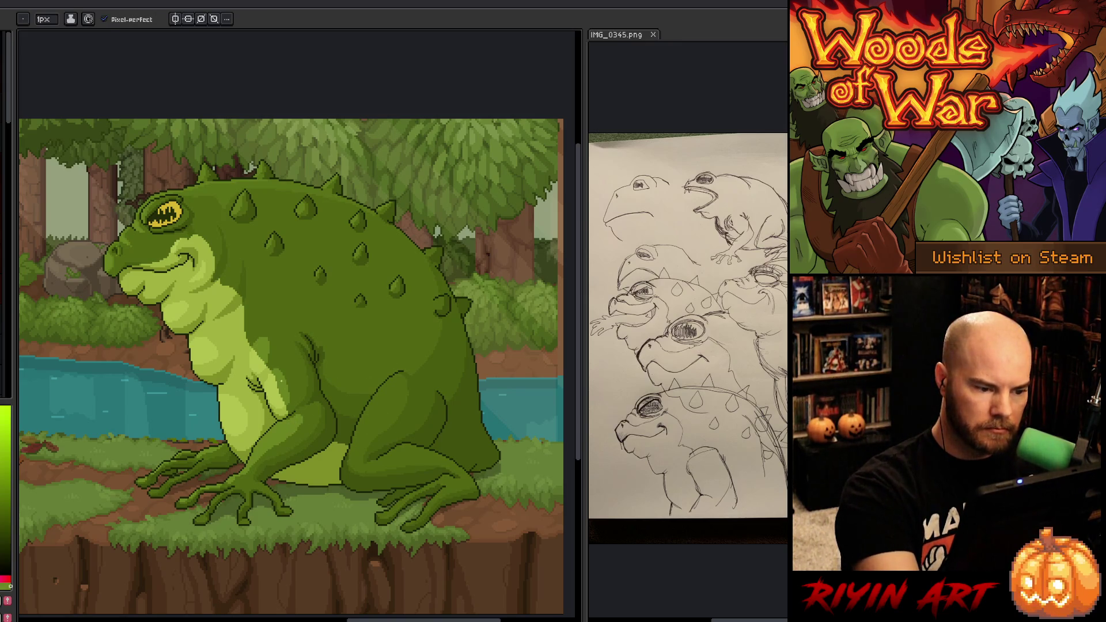
key("alt")
left_click(225, 185, "alt")
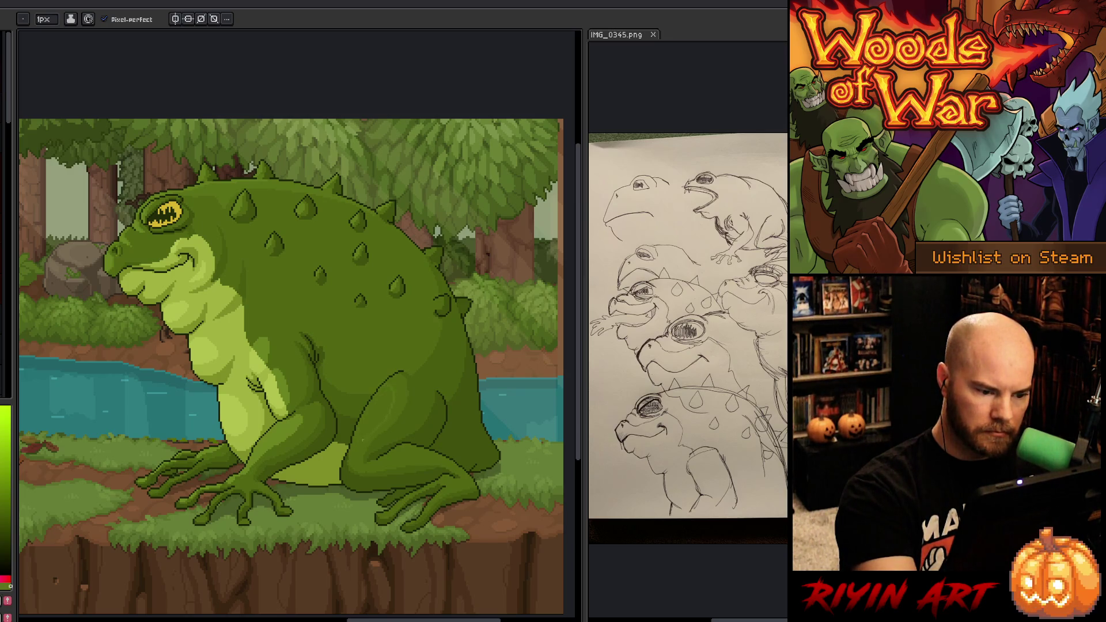
key("g")
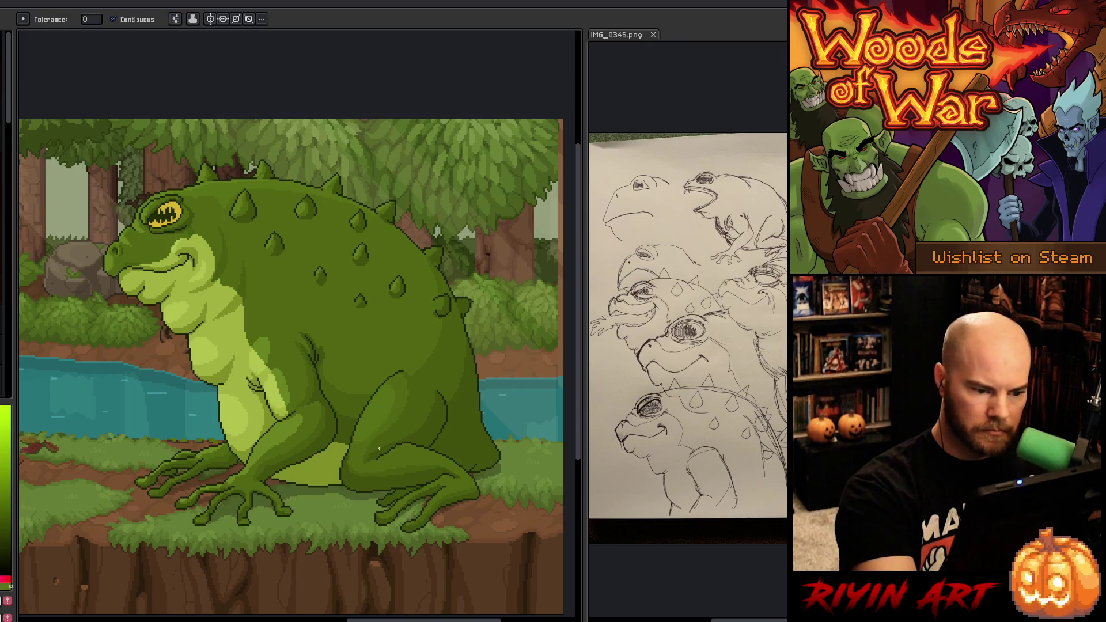
key("b")
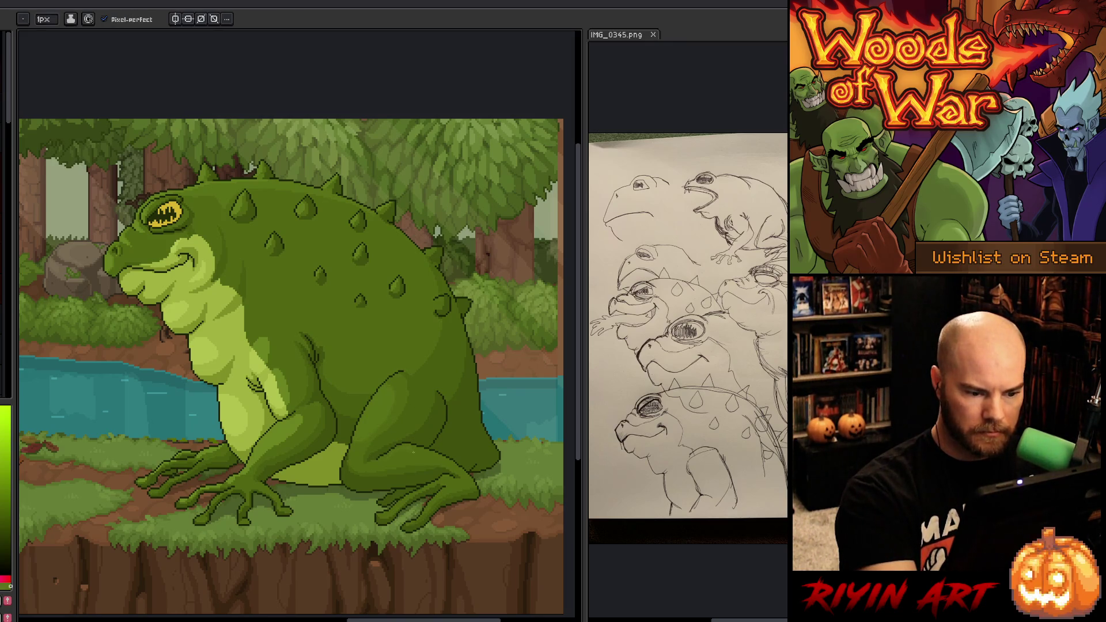
key("g")
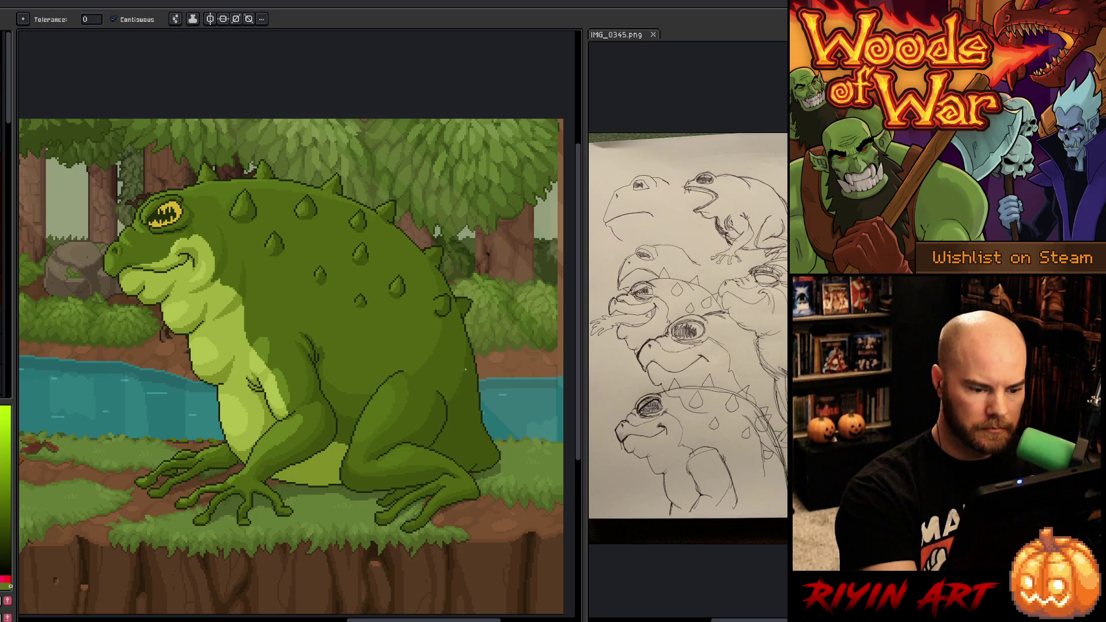
key("b")
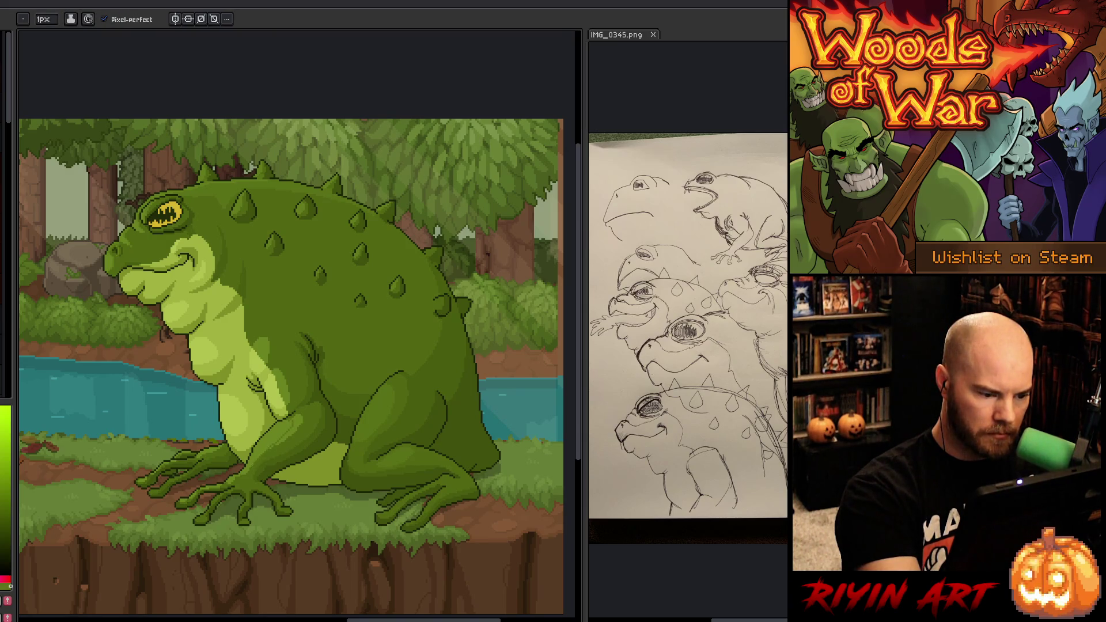
key("g")
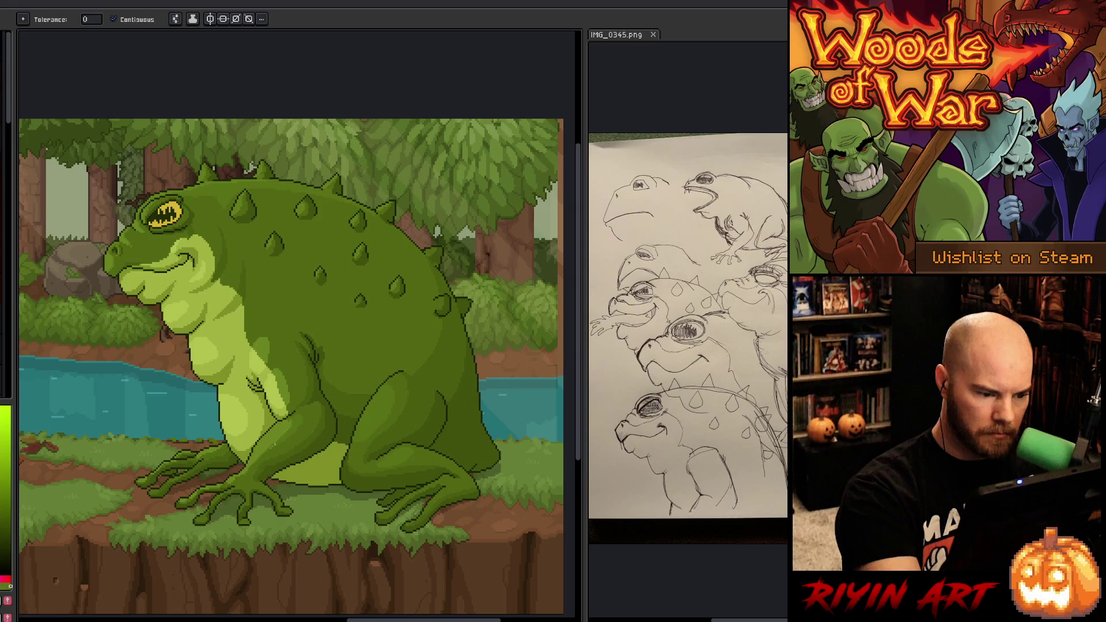
key("b")
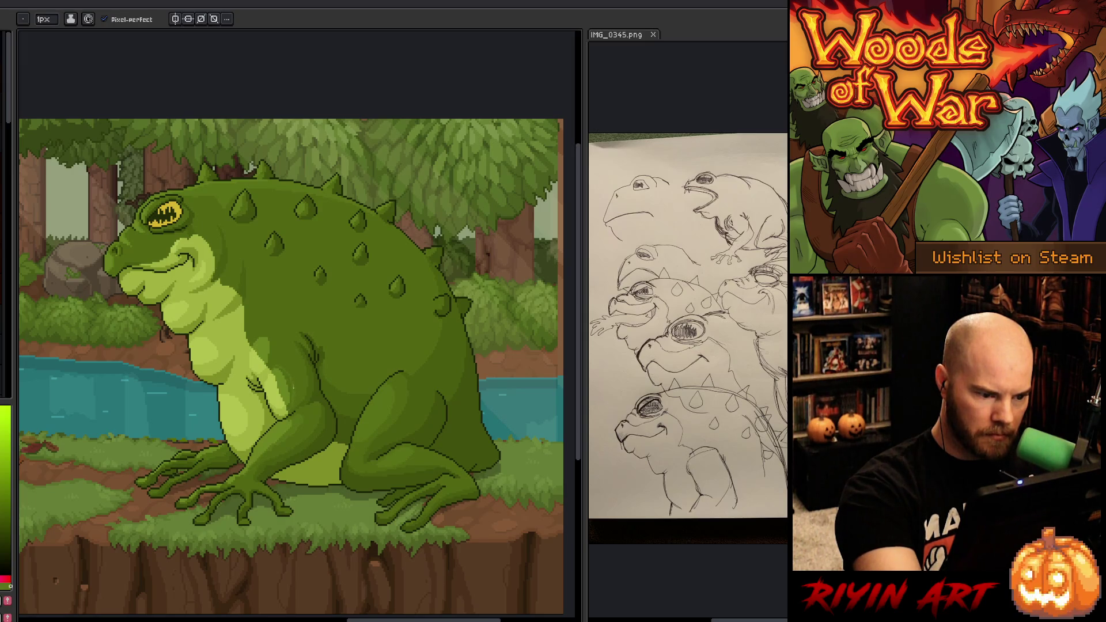
key("g")
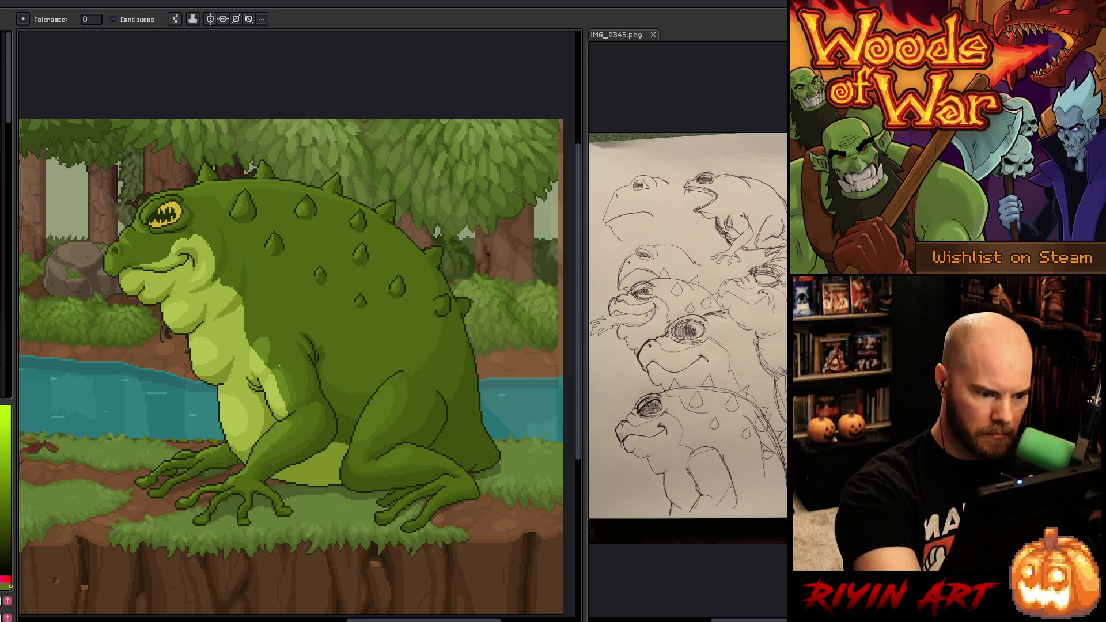
key("b")
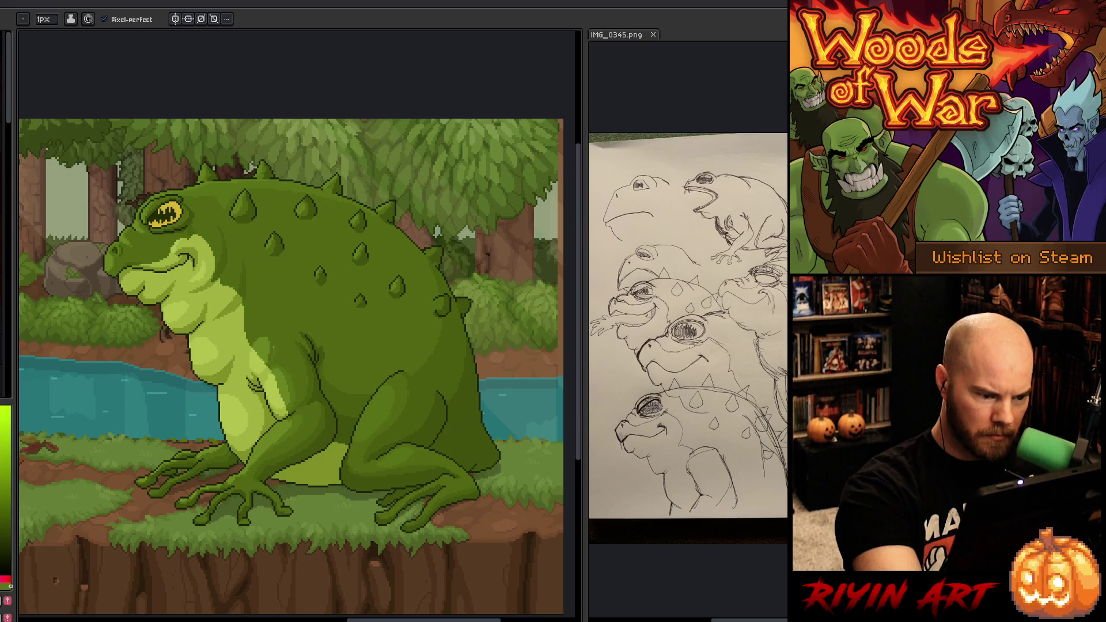
key("g")
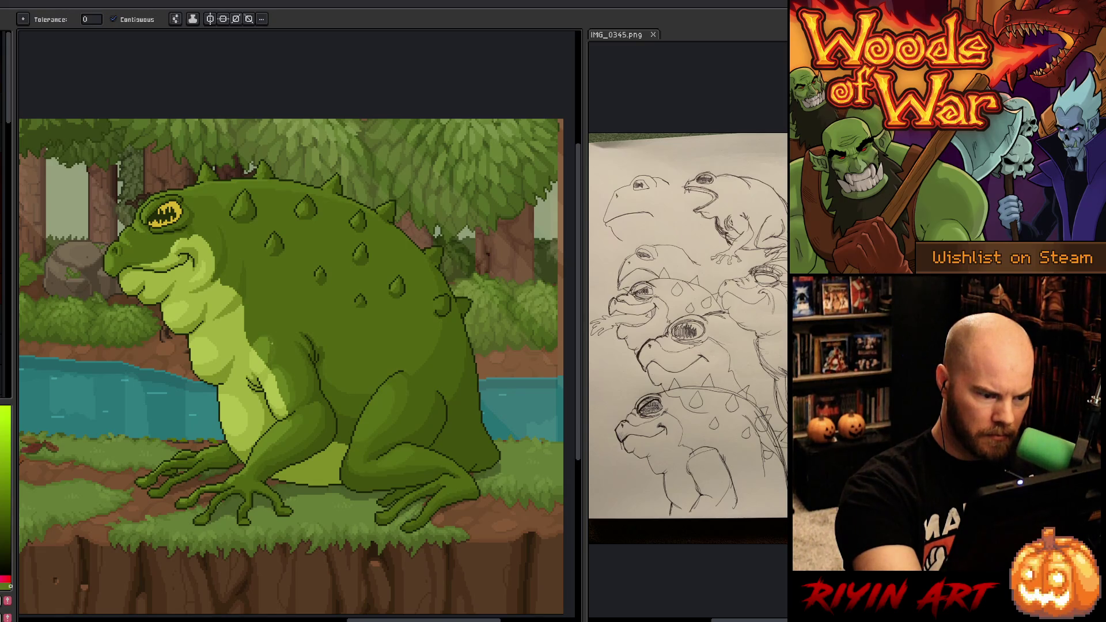
key("i")
key("b")
key("i")
key("b")
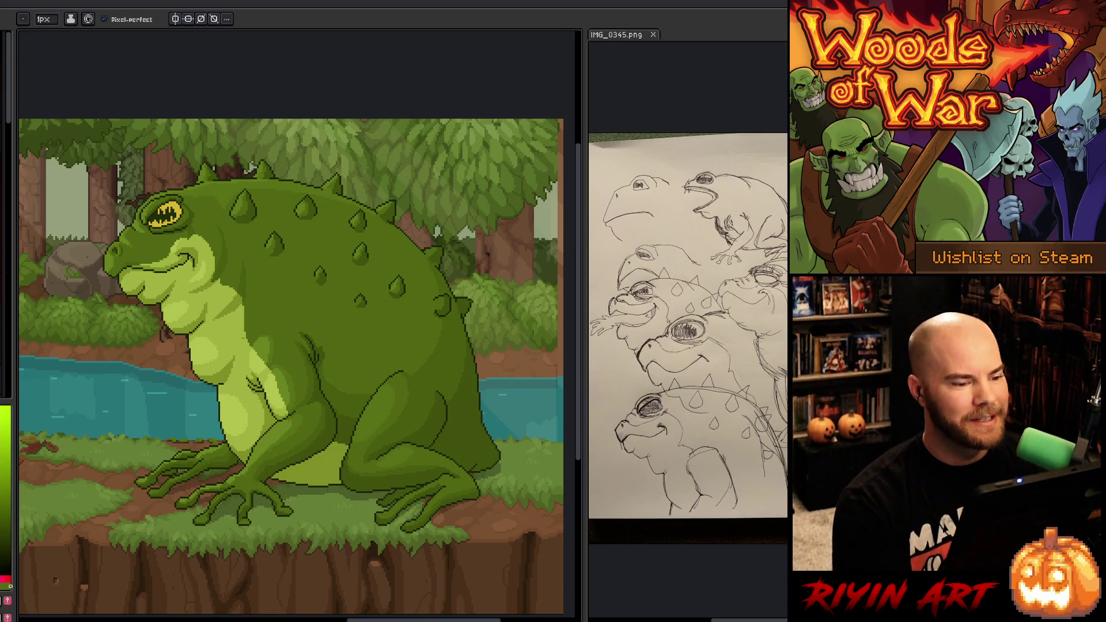
Step: Frame the scene and sample the pale green of the frog's belly
key("minus")
key("minus")
key("plus")
left_click_drag(250, 405, 250, 396)
scroll(311, 352, "up", 1)
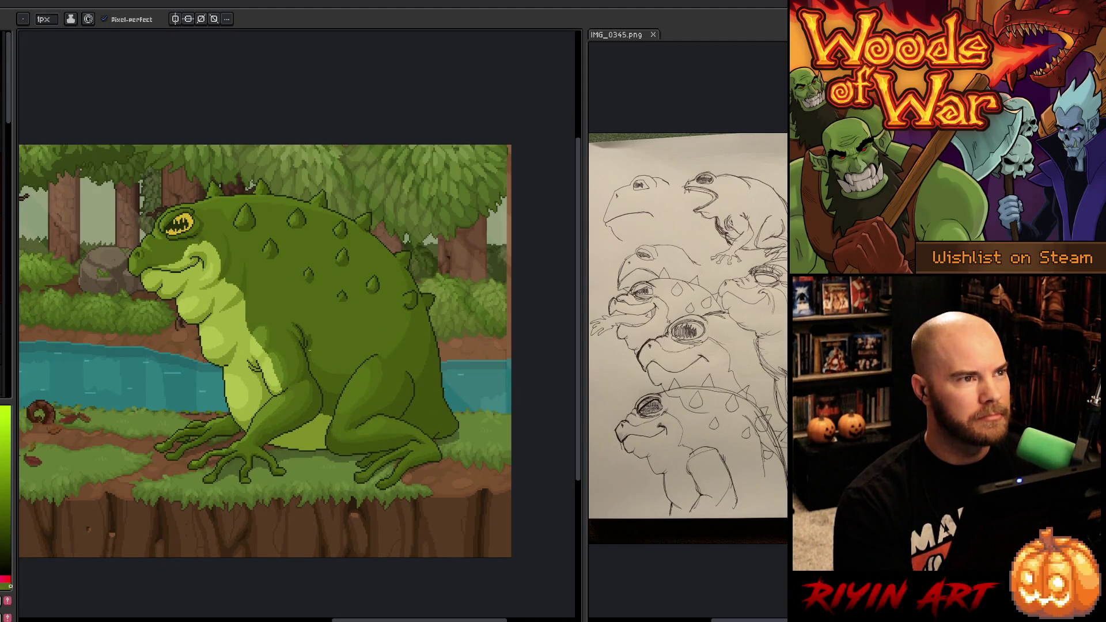
scroll(305, 348, "up", 1)
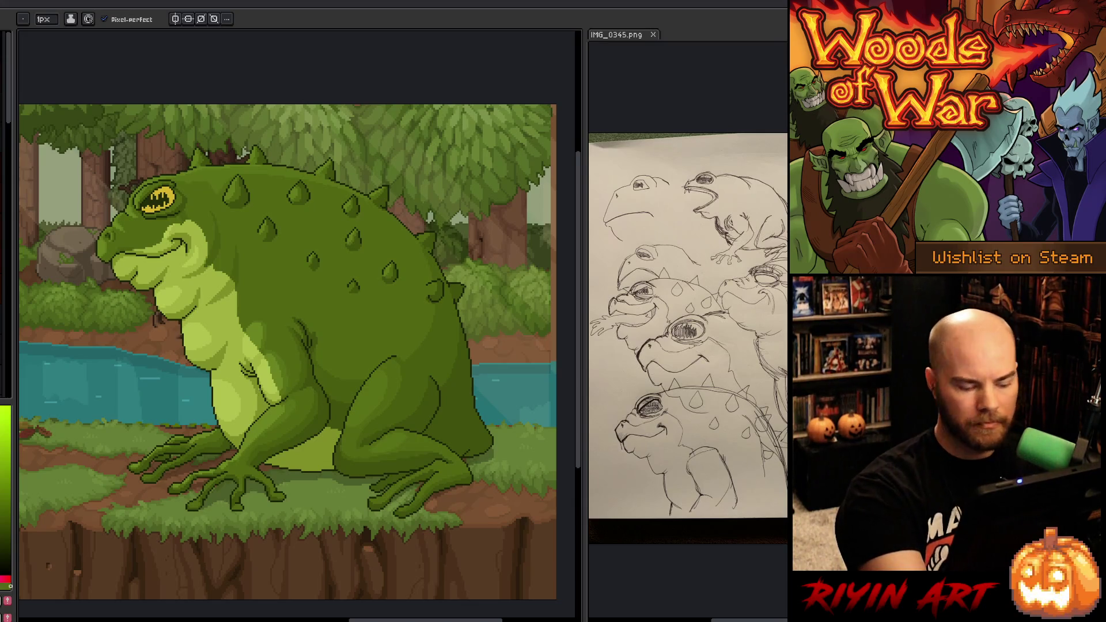
key("i")
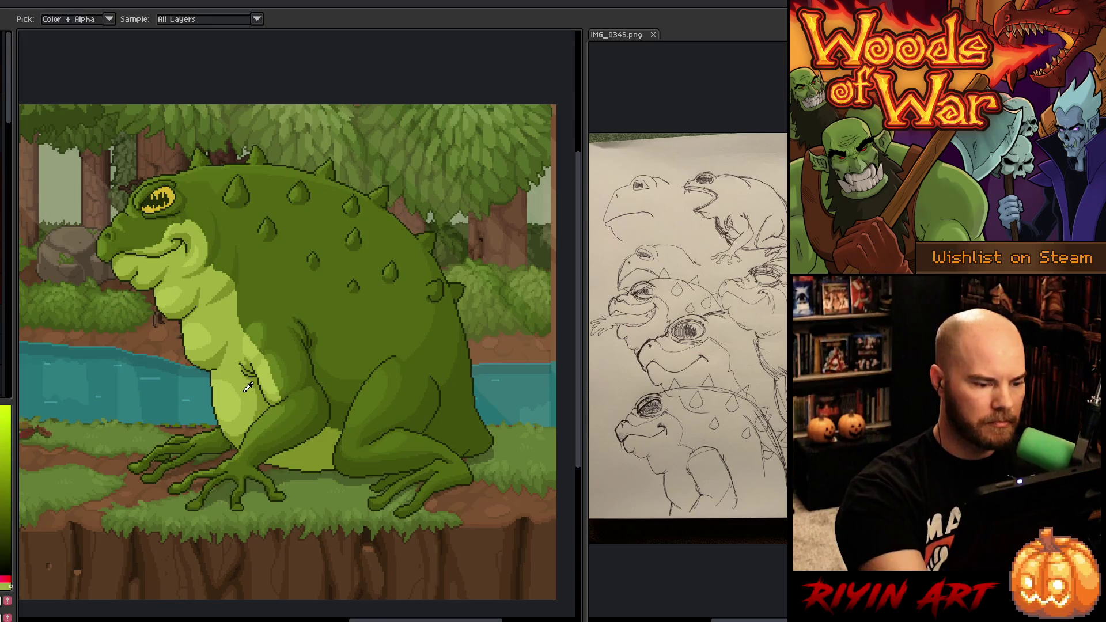
left_click(246, 387)
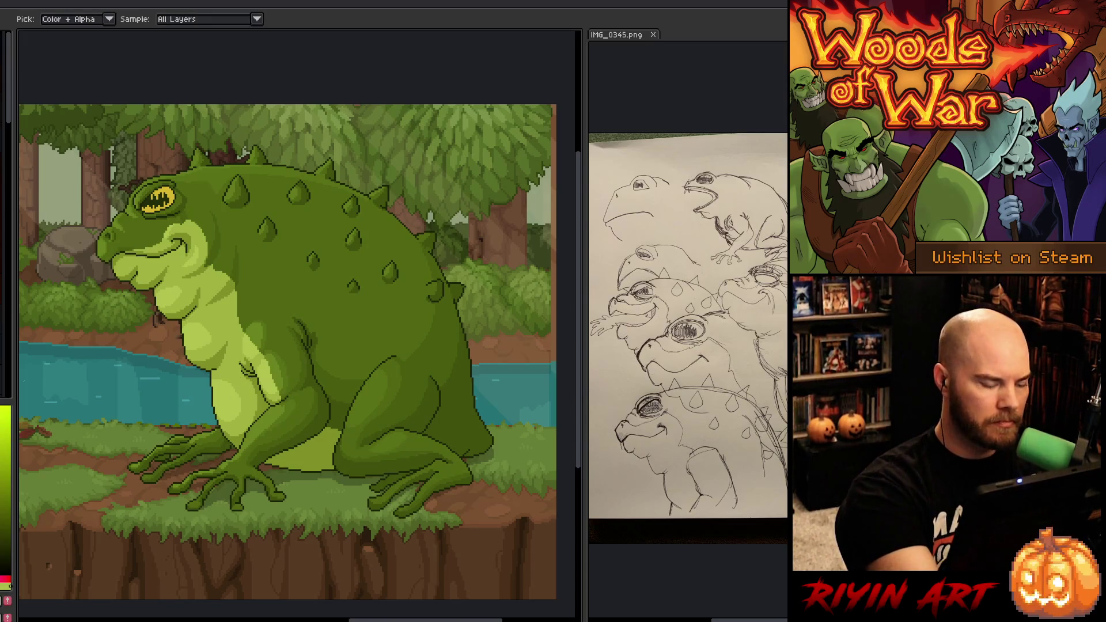
key("b")
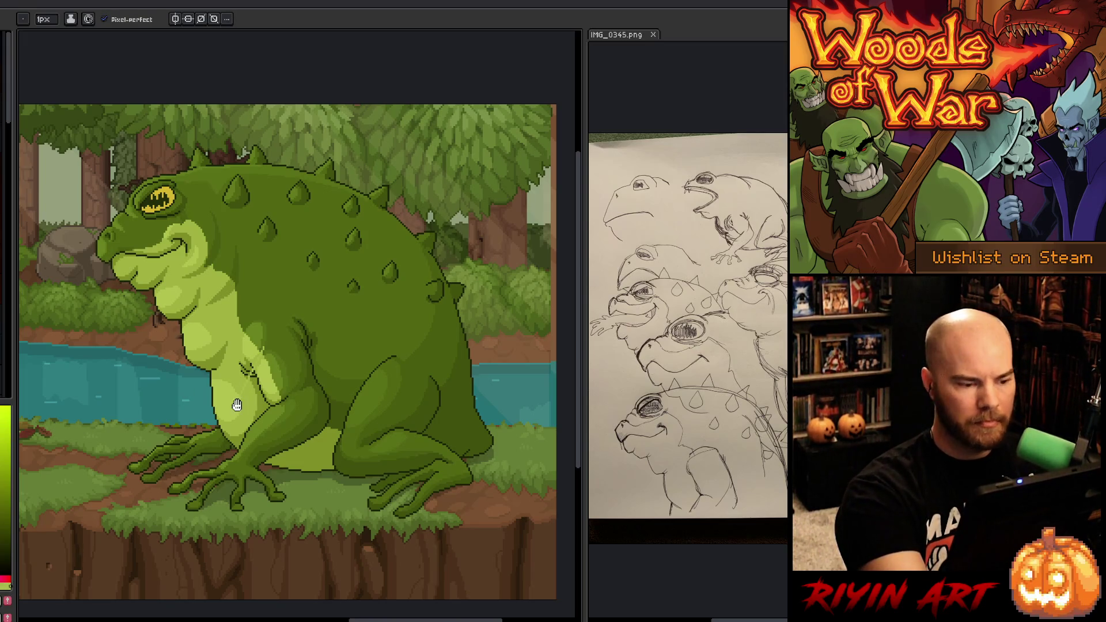
Step: Replace the belly green with a new green across the artwork
key("shift+r")
left_click_drag(647, 127, 262, 368)
mouse_move(647, 144)
left_mouse_down()
mouse_move(226, 400)
mouse_move(197, 336)
left_mouse_up()
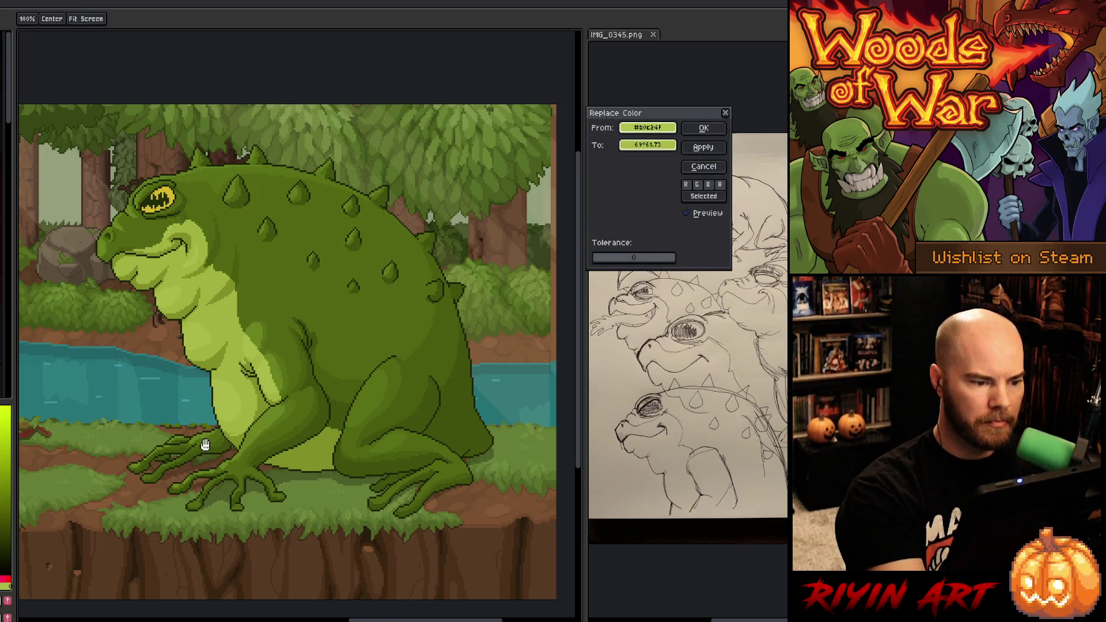
left_click(703, 128)
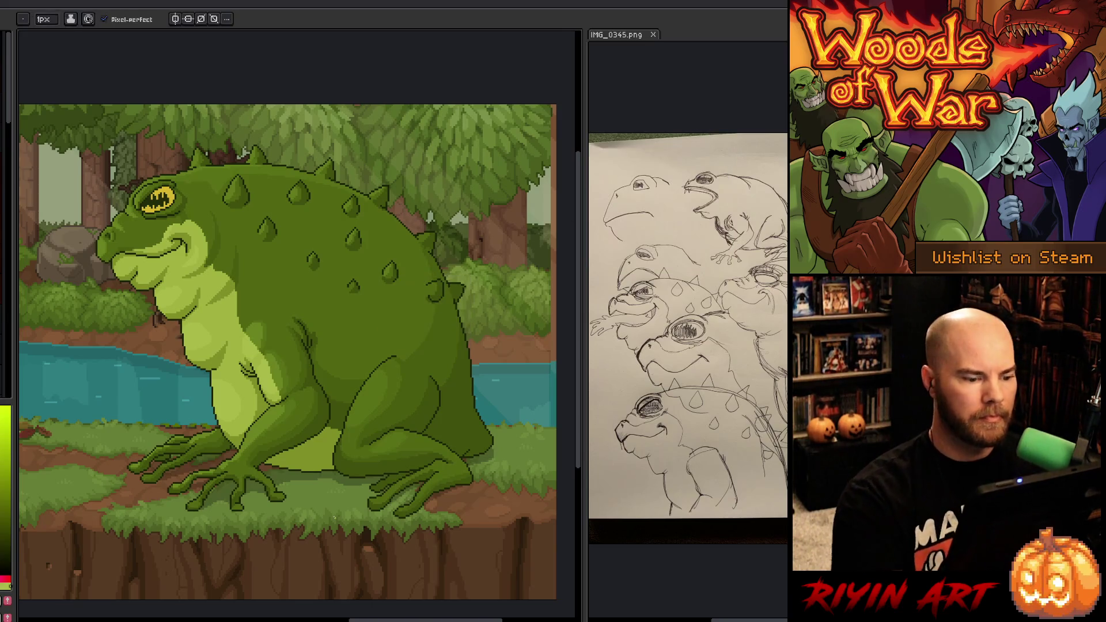
Step: Save the artwork with Ctrl+S
key("ctrl+s")
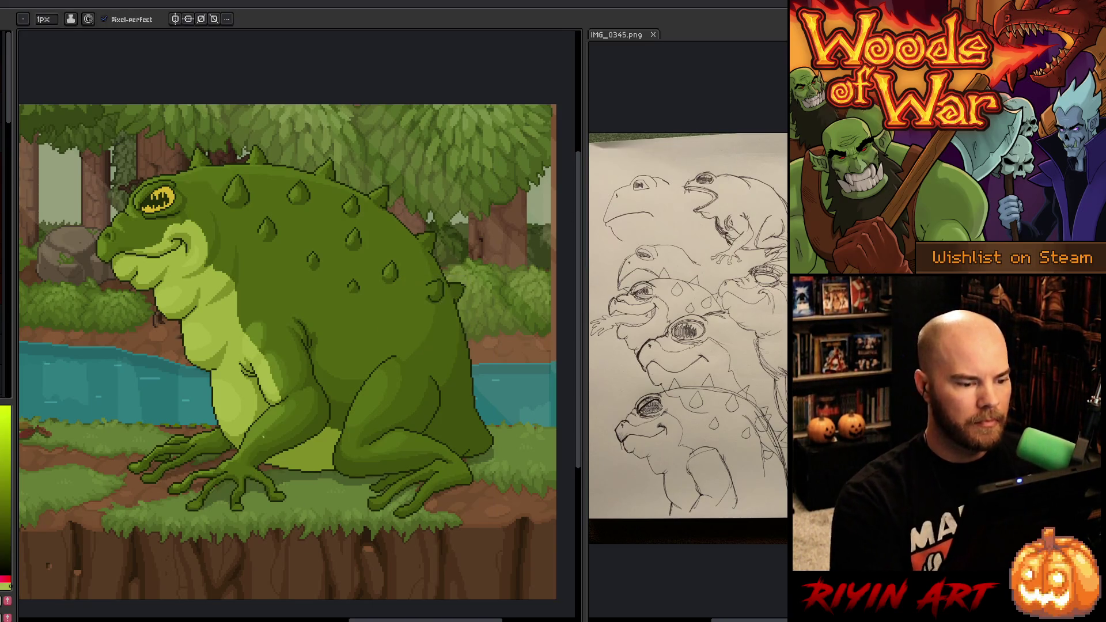
key("b")
scroll(225, 389, "down", 2)
scroll(225, 388, "up", 1)
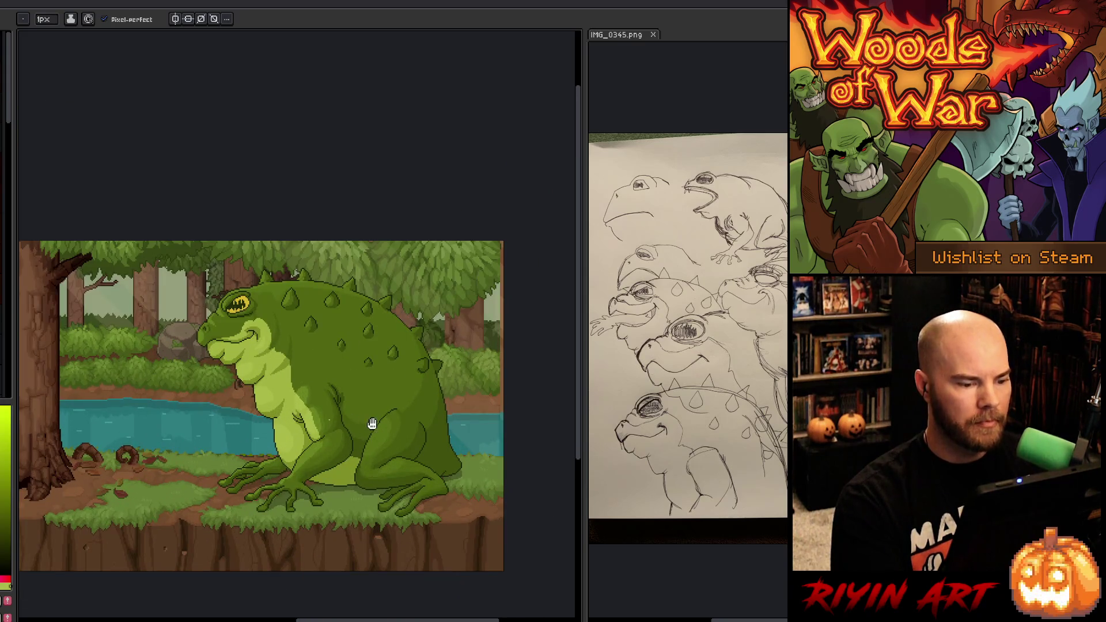
Step: Zoom in on the frog's eye and cancel a Replace Color on its yellow
left_click_drag(371, 427, 321, 409)
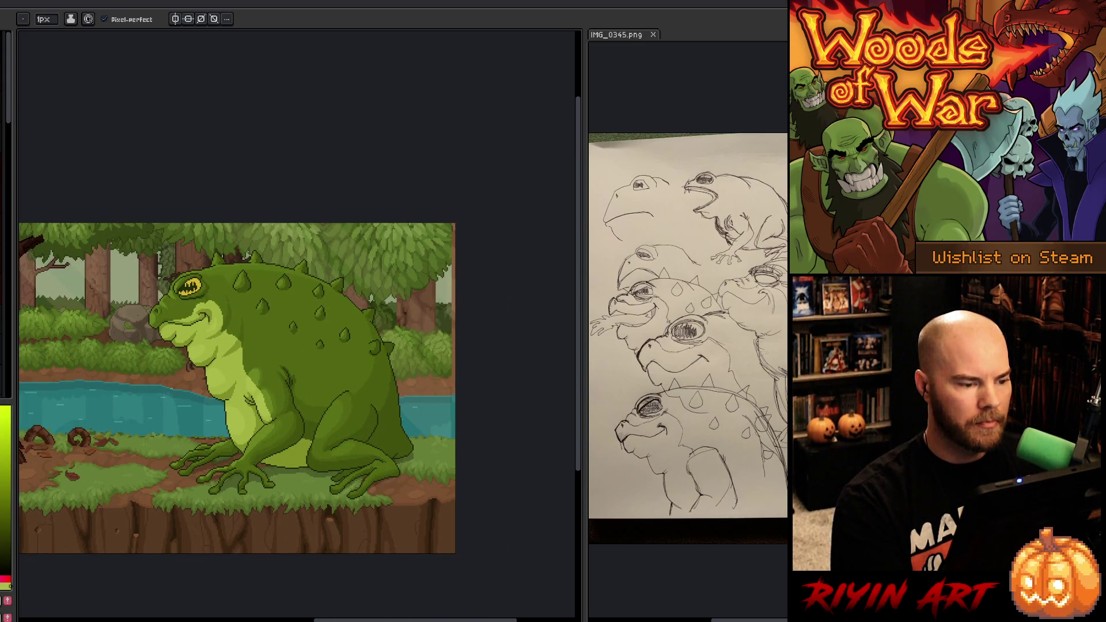
scroll(255, 343, "up", 5)
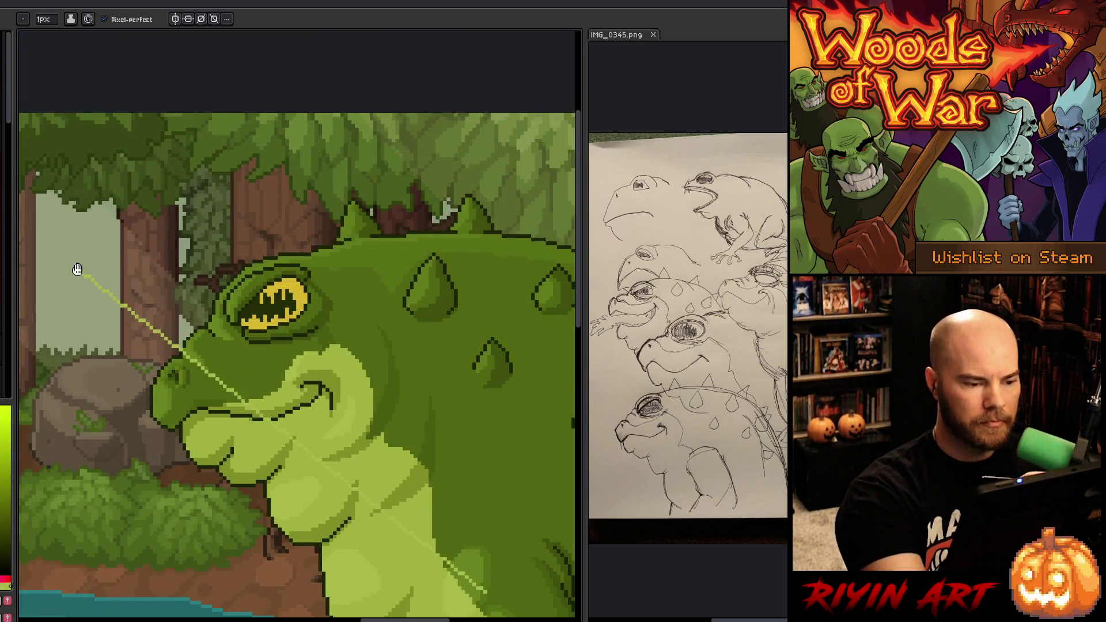
key("shift+r")
left_click(297, 291)
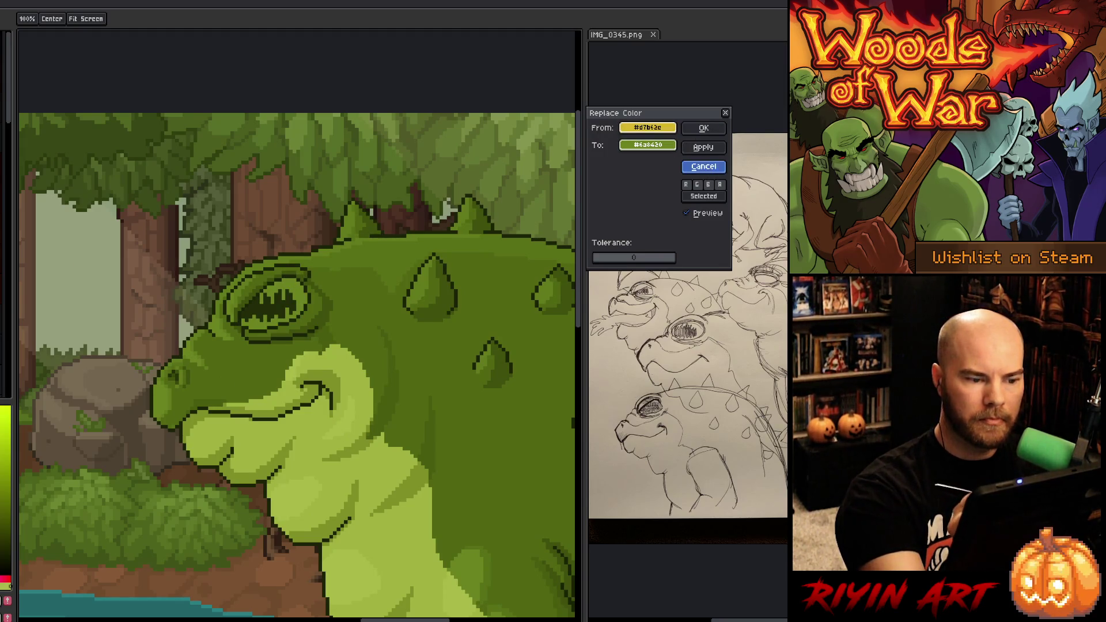
left_click(712, 168)
Step: Select the eye's yellow by colour, sample it, and shift the drawing colour to orange
key("shift+c")
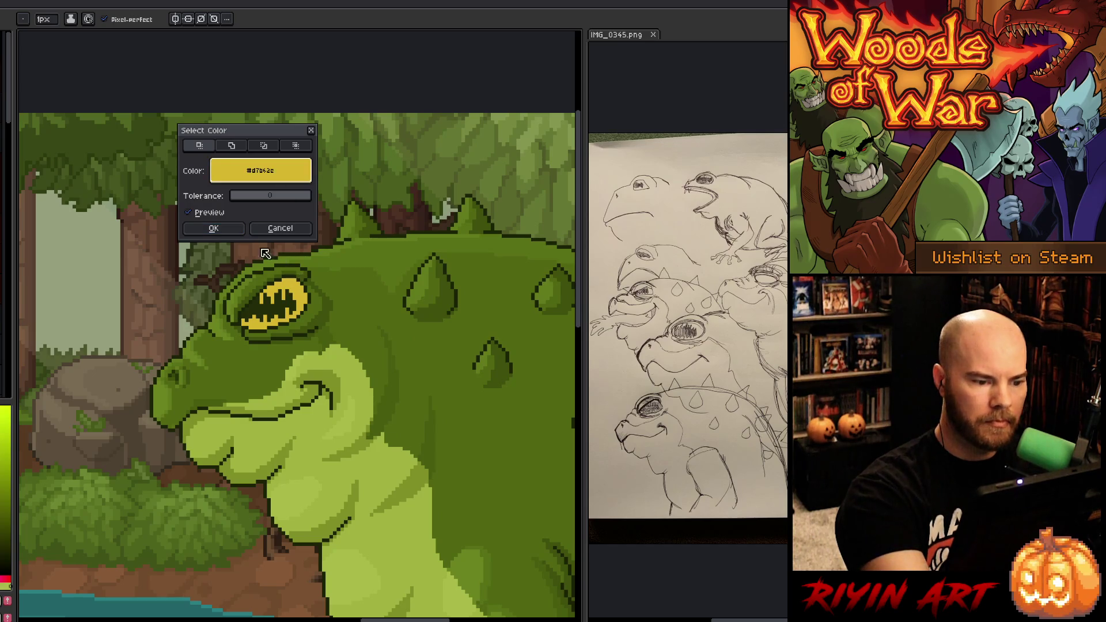
left_click(213, 228)
left_click(300, 285, "alt")
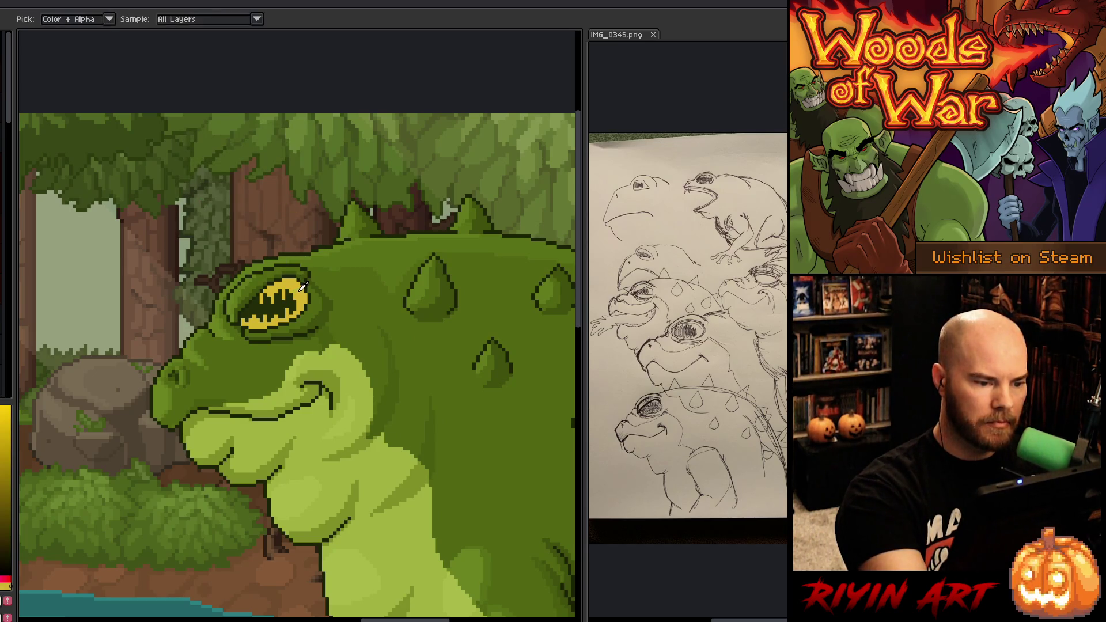
key("bracketright")
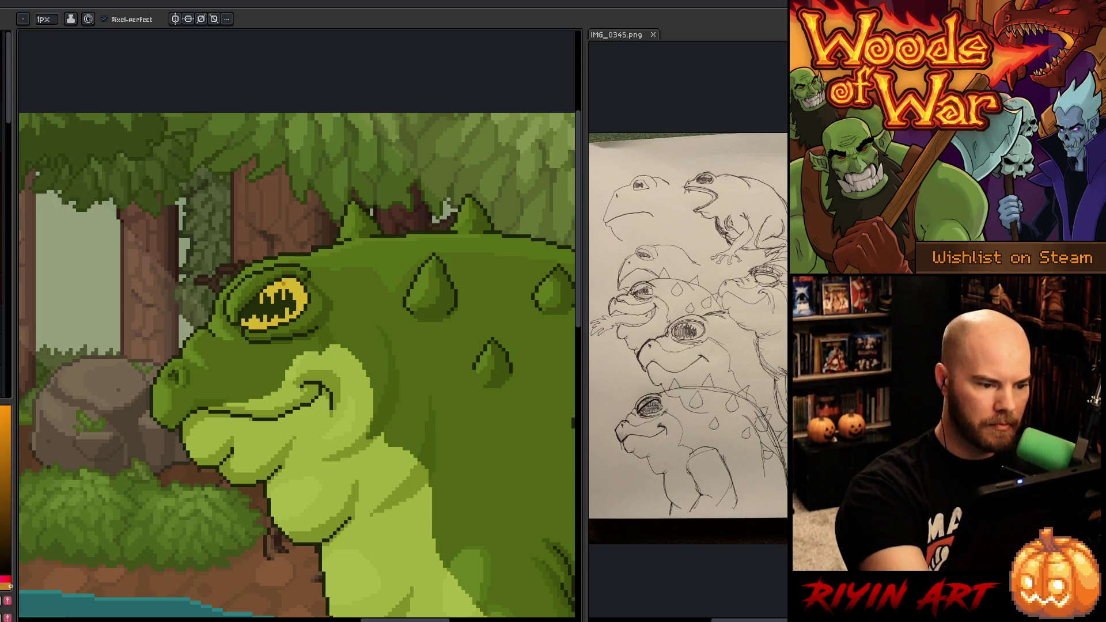
left_click(44, 19)
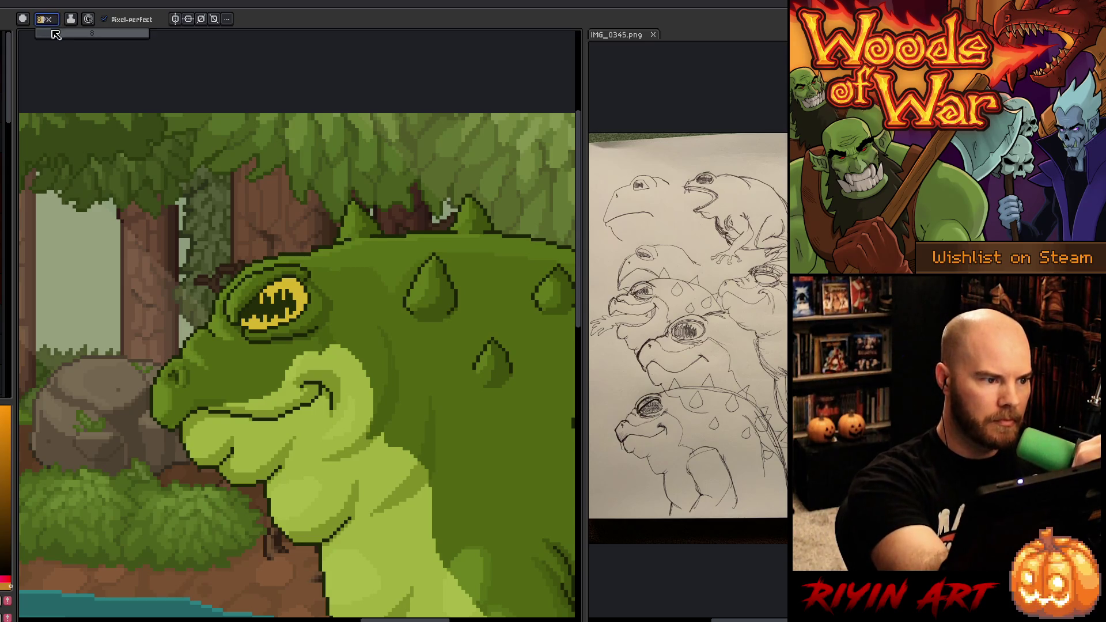
Step: Set the pencil to 4px and shade the iris's right edge orange, undoing stray red
left_click_drag(50, 35, 46, 35)
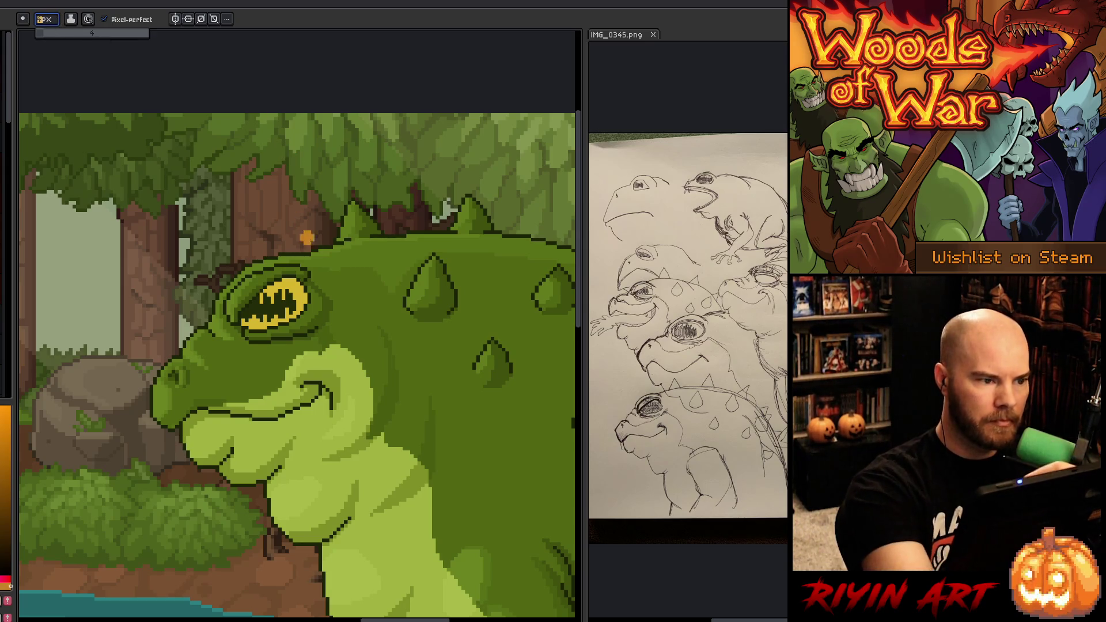
left_click(288, 276)
mouse_move(288, 281)
left_mouse_down()
mouse_move(301, 294)
mouse_move(297, 316)
left_mouse_up()
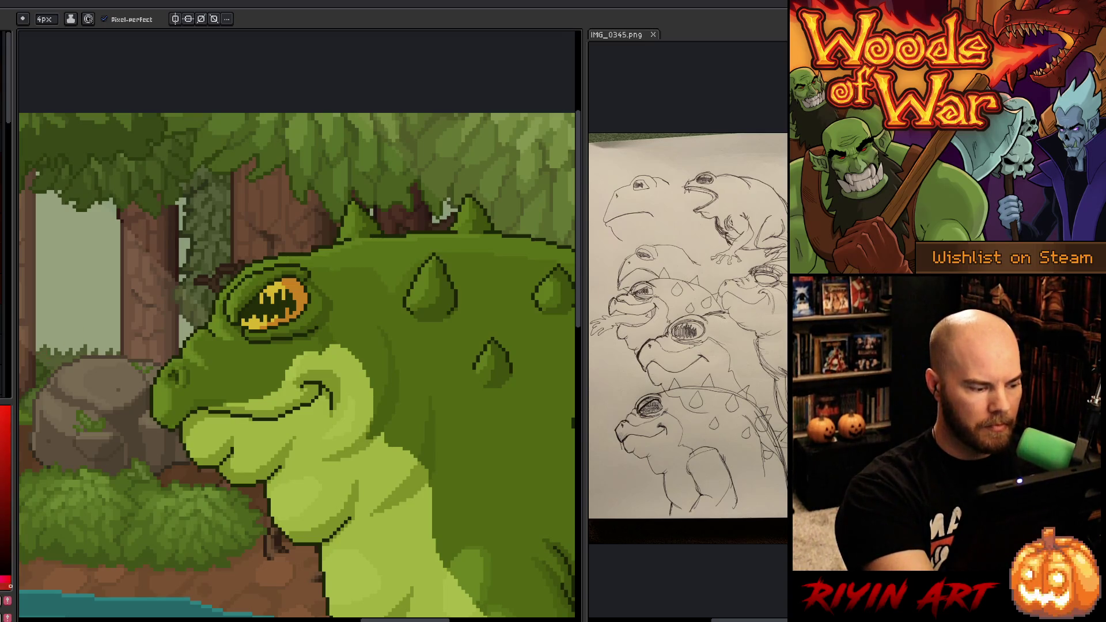
left_click_drag(295, 275, 317, 303)
key("ctrl+z")
key("ctrl+z")
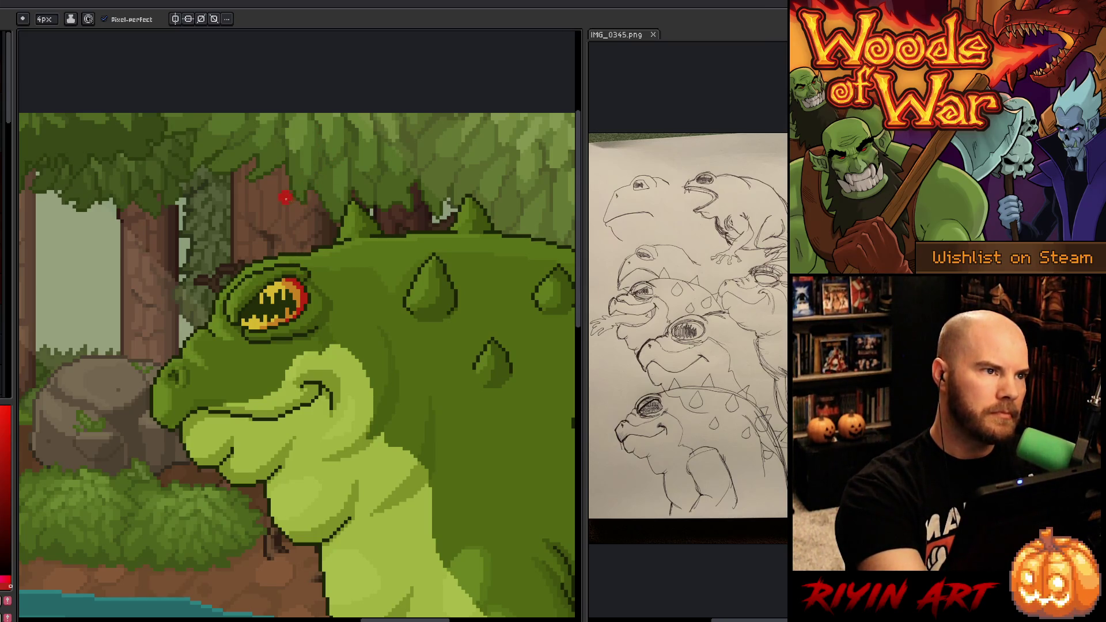
Step: Repaint the eye's upper-left and interior with orange, then pick red from the rim
left_click(299, 288, "alt")
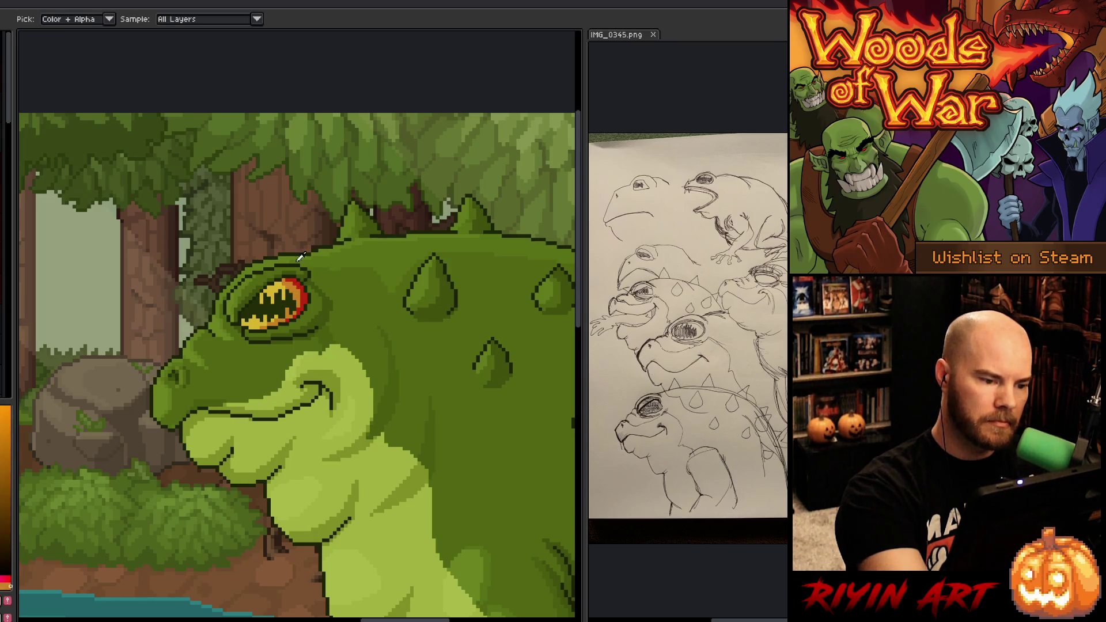
left_click_drag(266, 293, 263, 279)
left_click(274, 286)
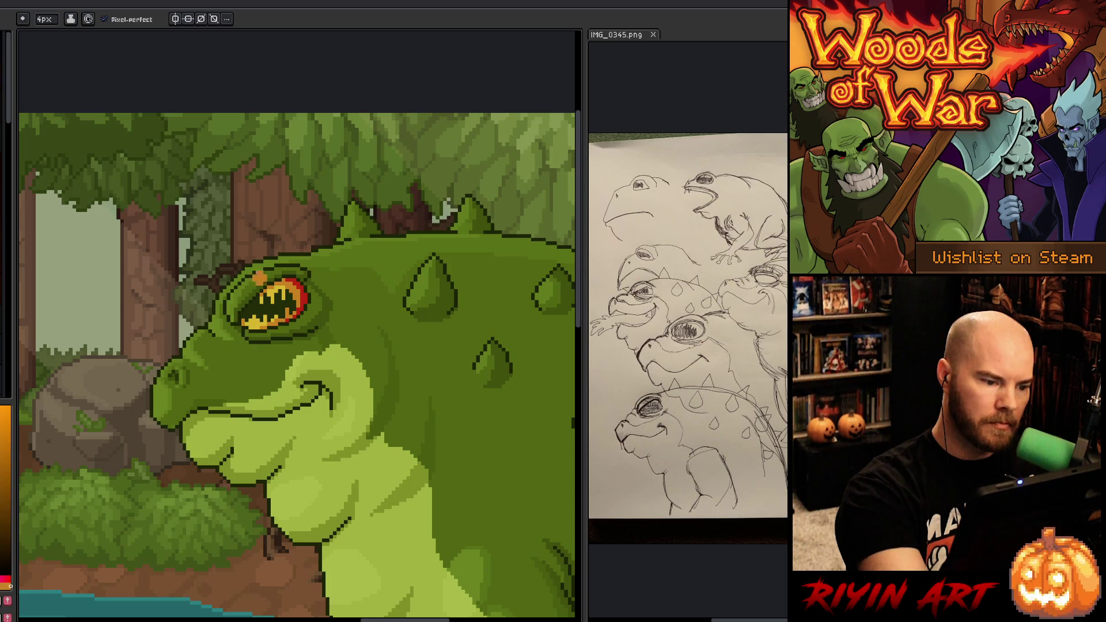
left_click(309, 290, "alt")
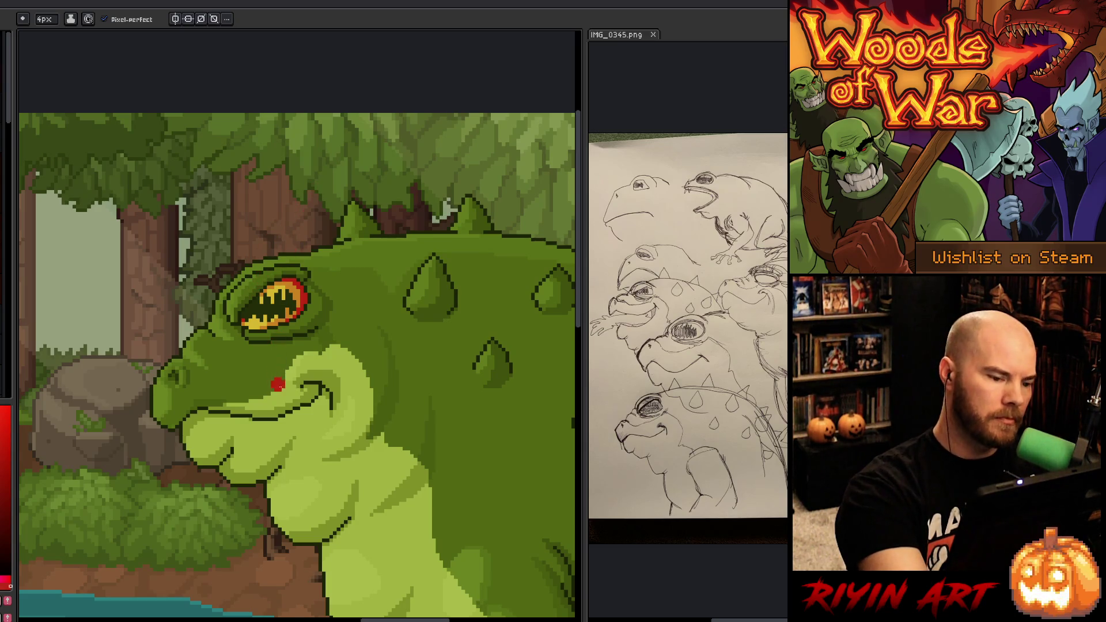
key("ctrl+shift+c")
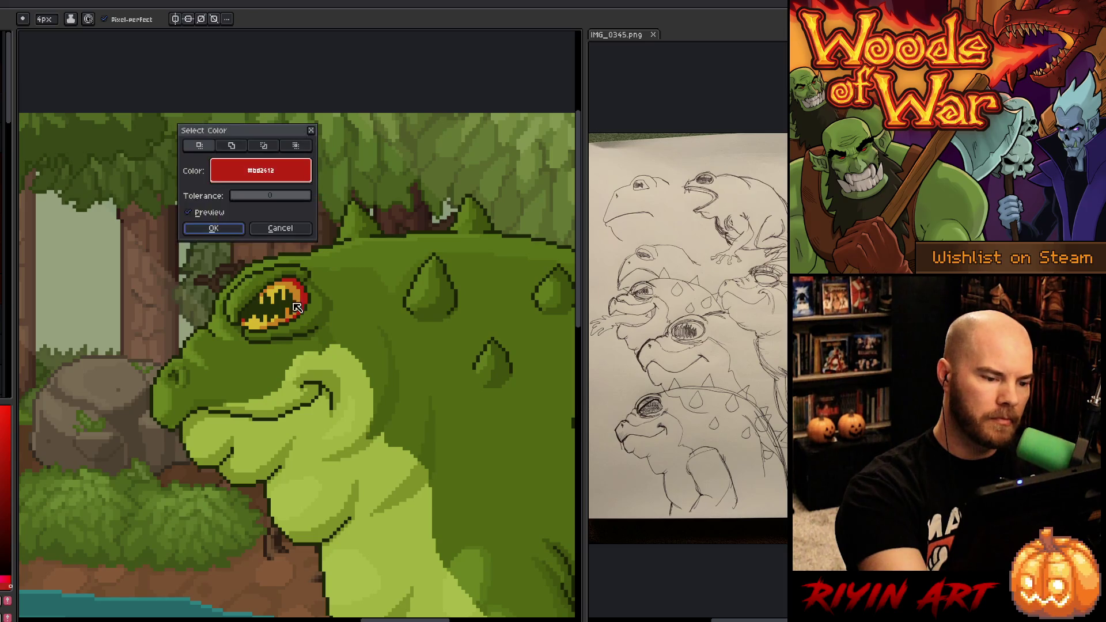
Step: Cancel Select Color, paint a yellow pixel sampled from the eye, and shrink the brush to 1px
left_click(273, 258)
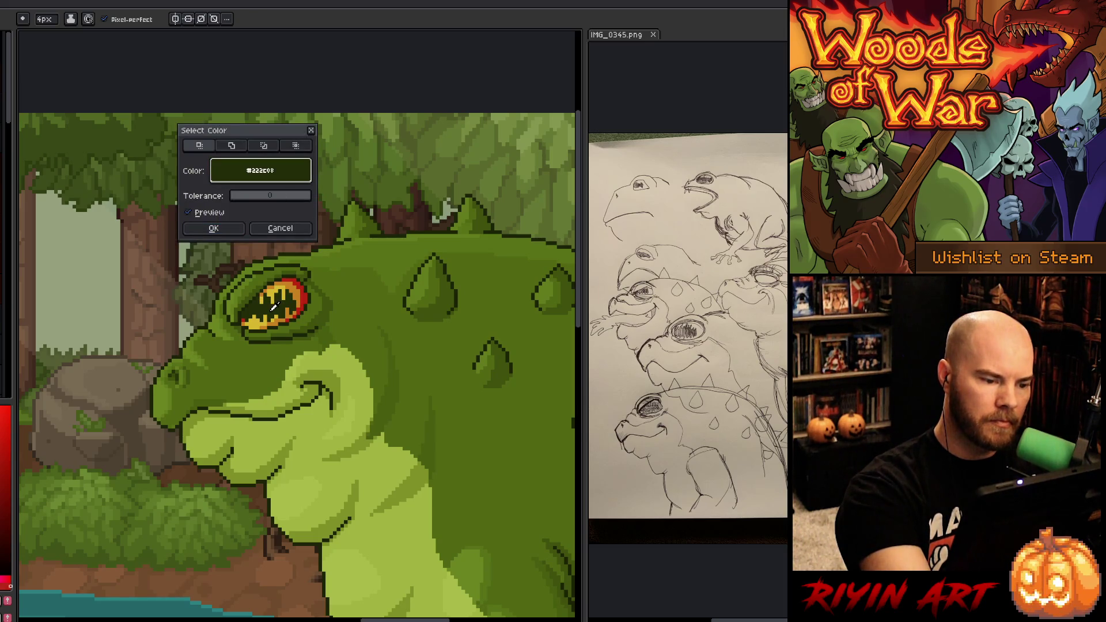
left_click(280, 228)
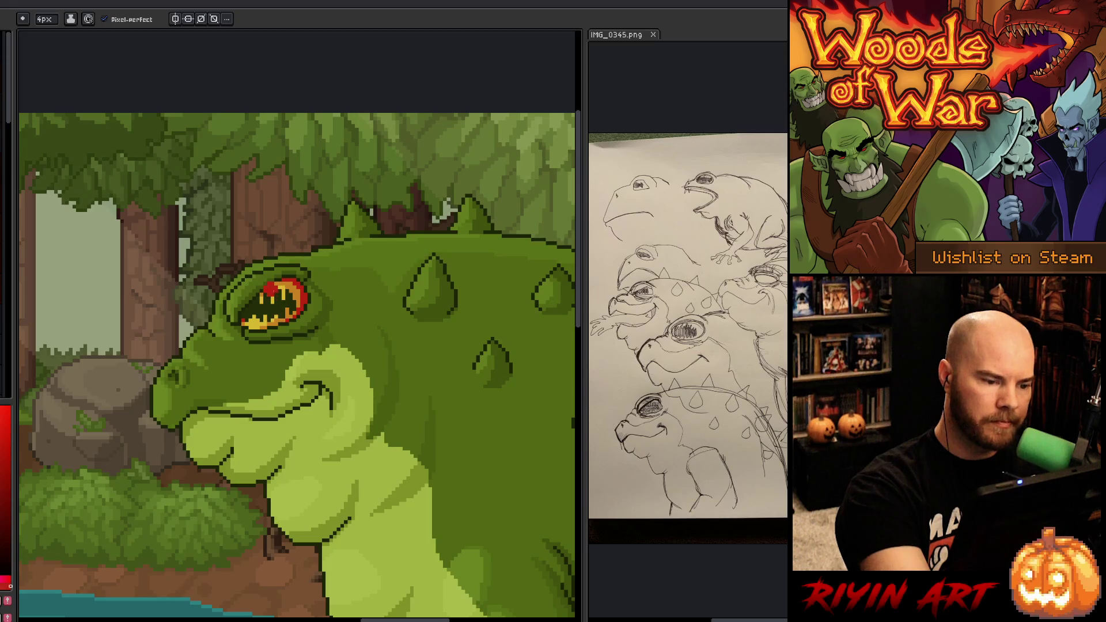
key("i")
left_click(277, 288)
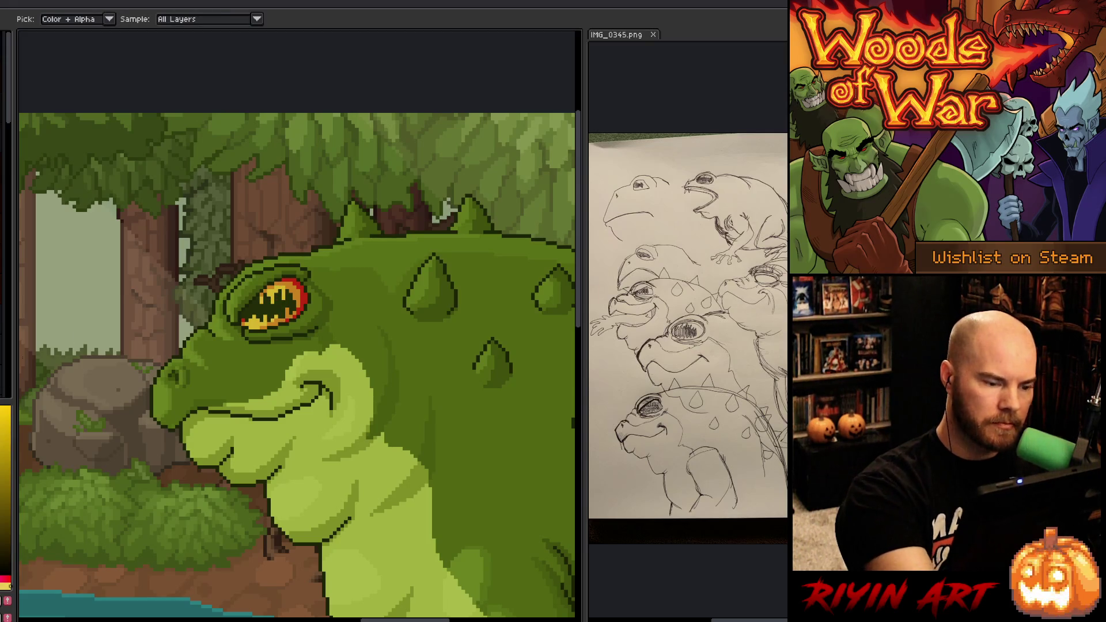
key("b")
left_click(268, 298)
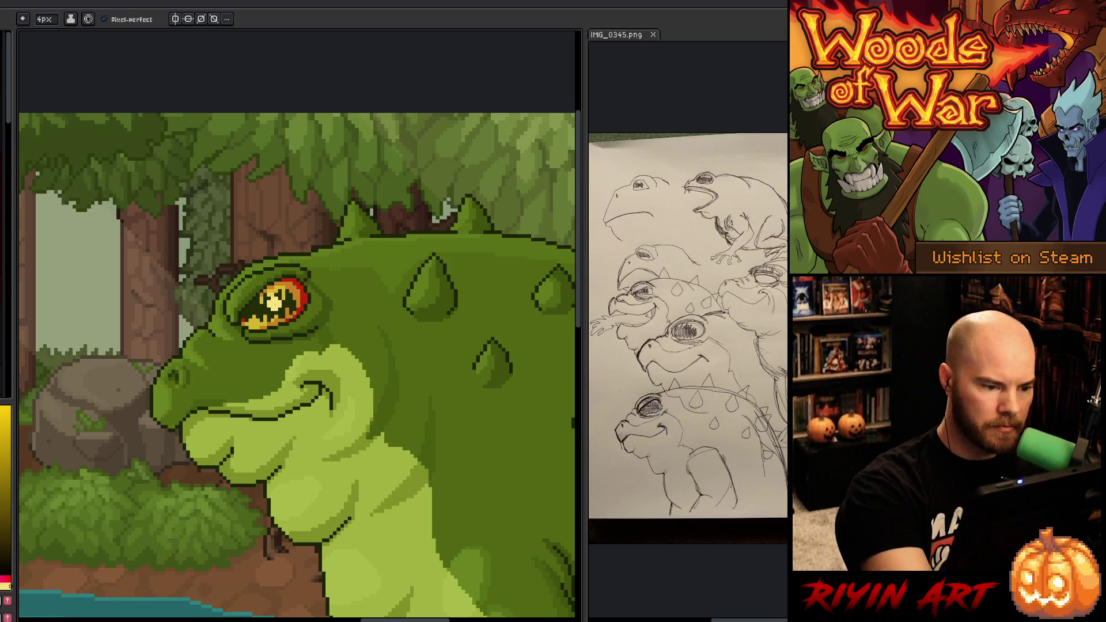
left_click(44, 19)
left_click_drag(58, 31, 51, 32)
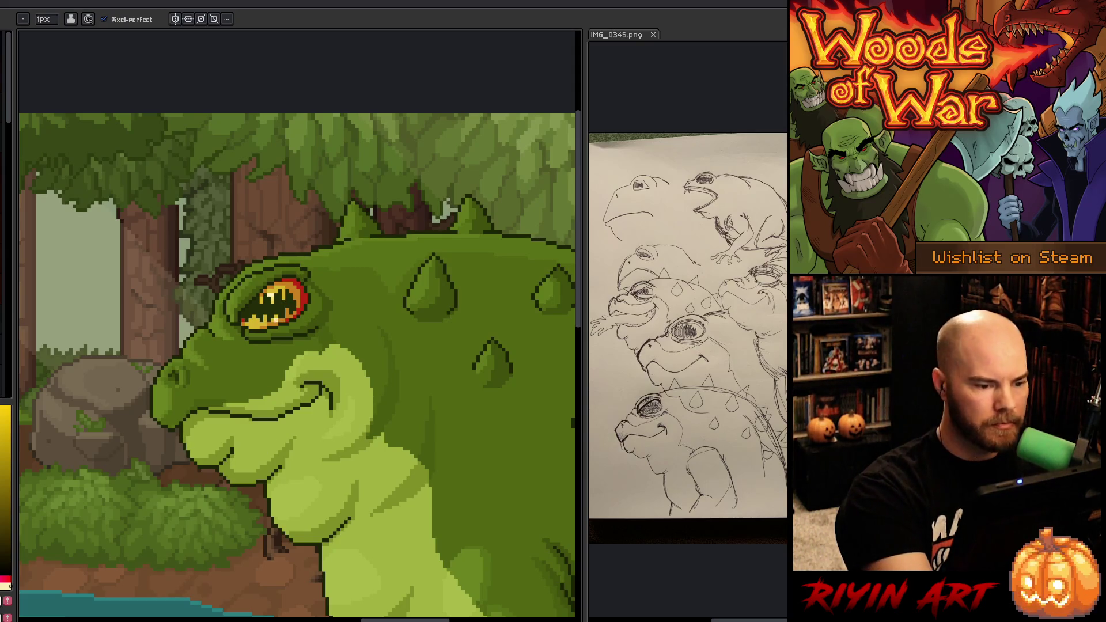
Step: Sample orange and red from the eye and paint orange pixels darkening its lower rim
left_click(284, 303, "alt")
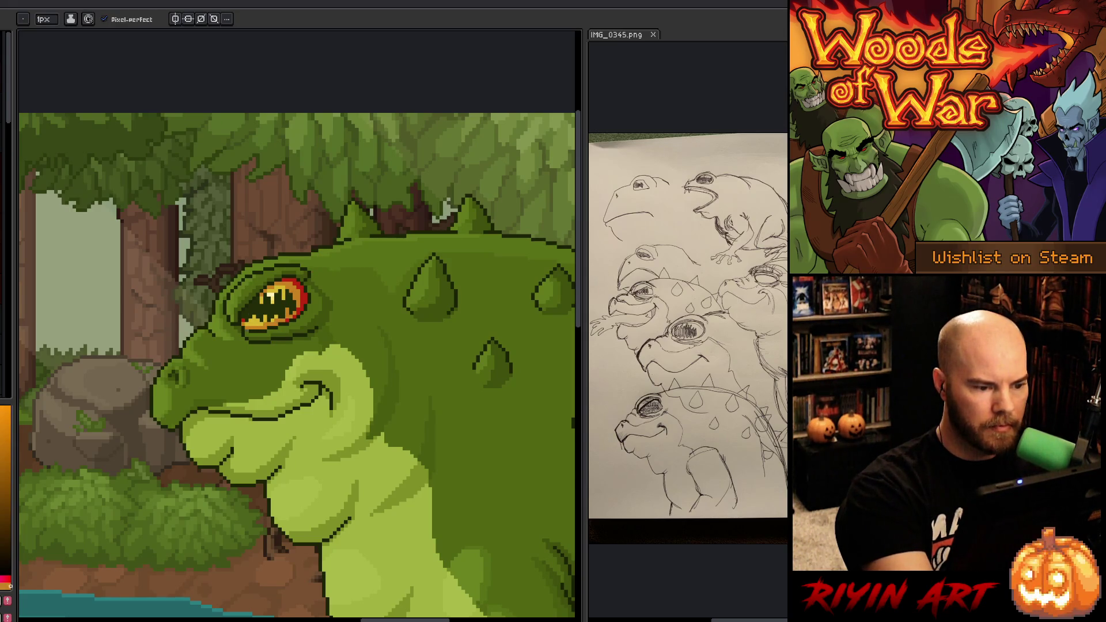
left_click(304, 305, "alt")
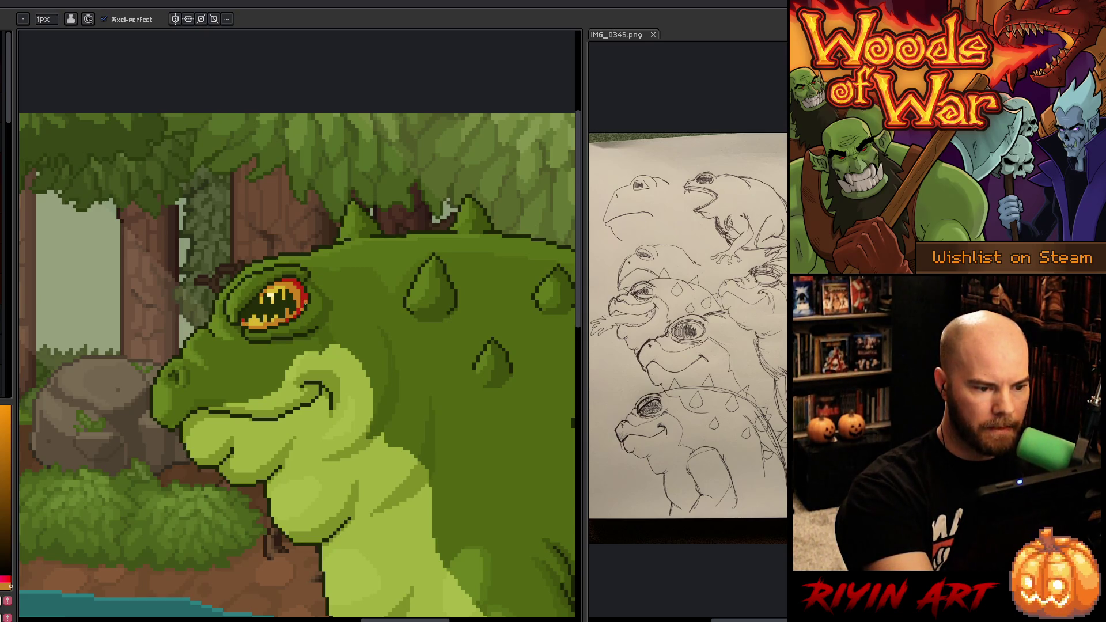
left_click(304, 296, "alt")
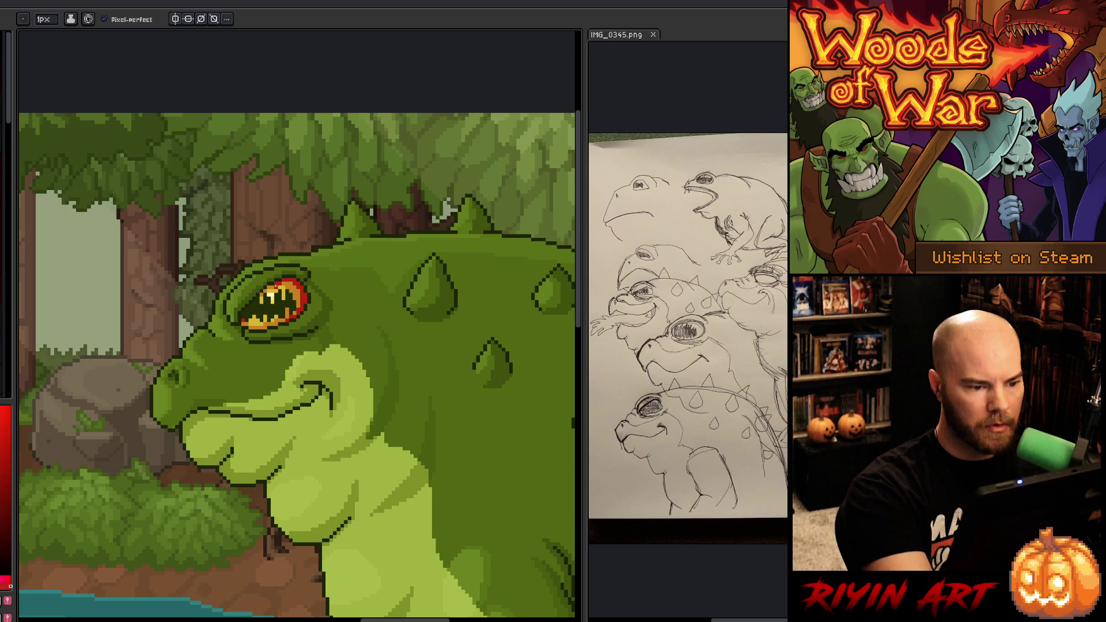
left_click(291, 276, "alt")
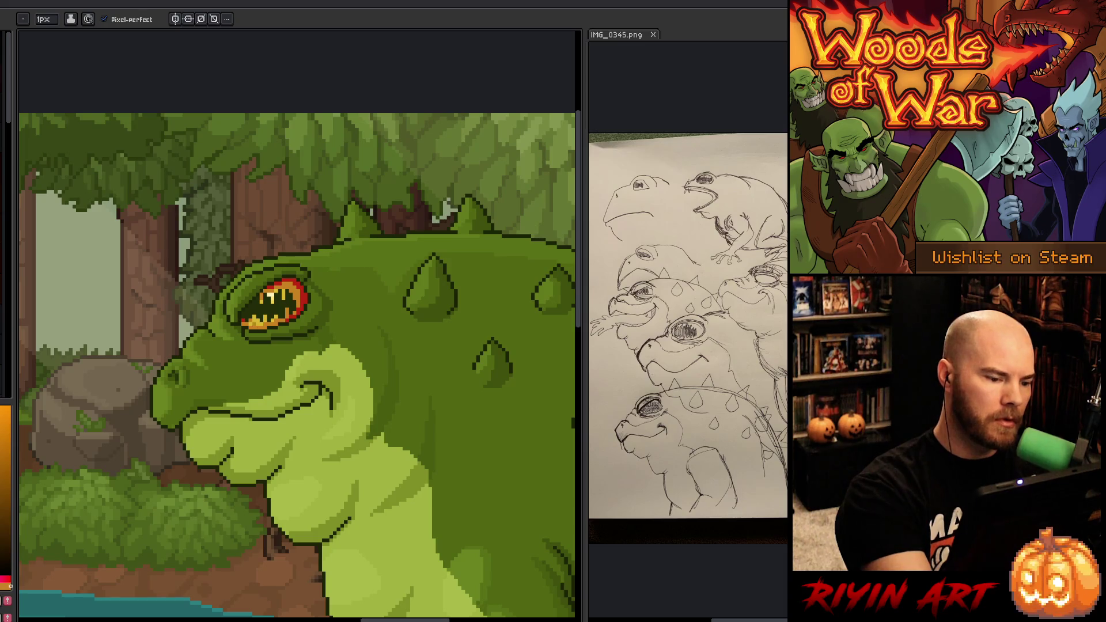
left_click(259, 324)
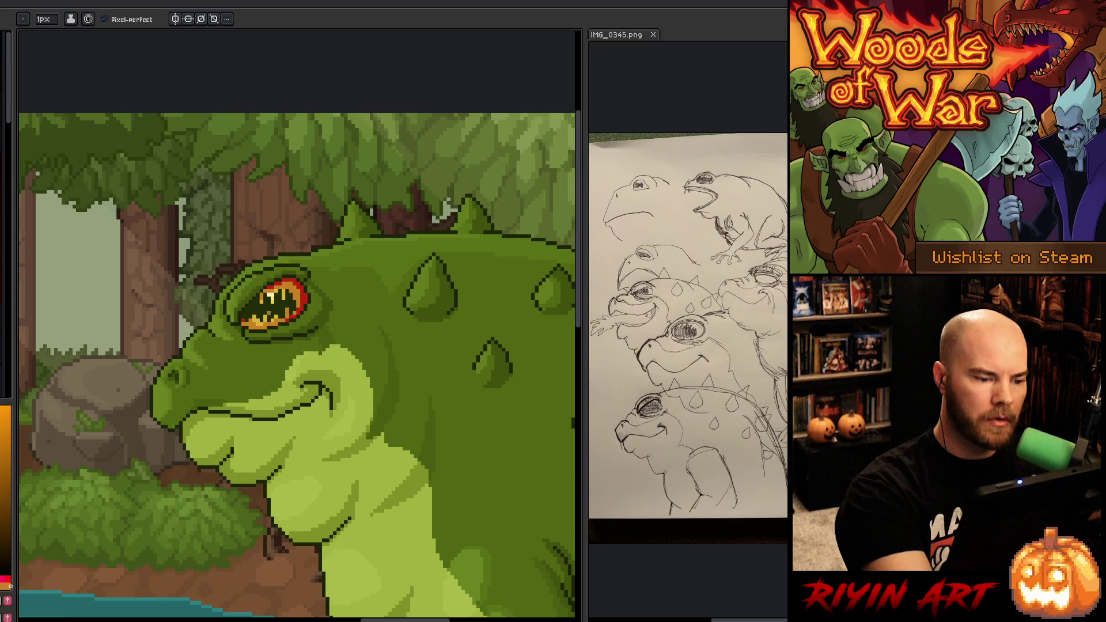
Step: Touch up the eye's yellow and orange highlight pixels with colours picked from the eye
left_click(288, 290, "alt")
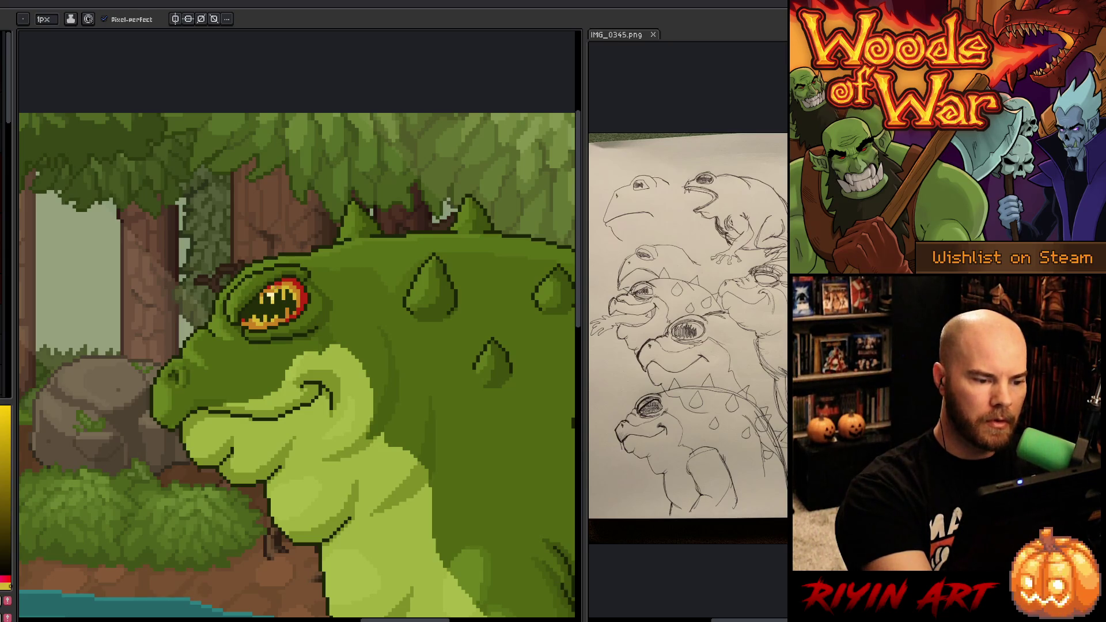
left_click(291, 279, "alt")
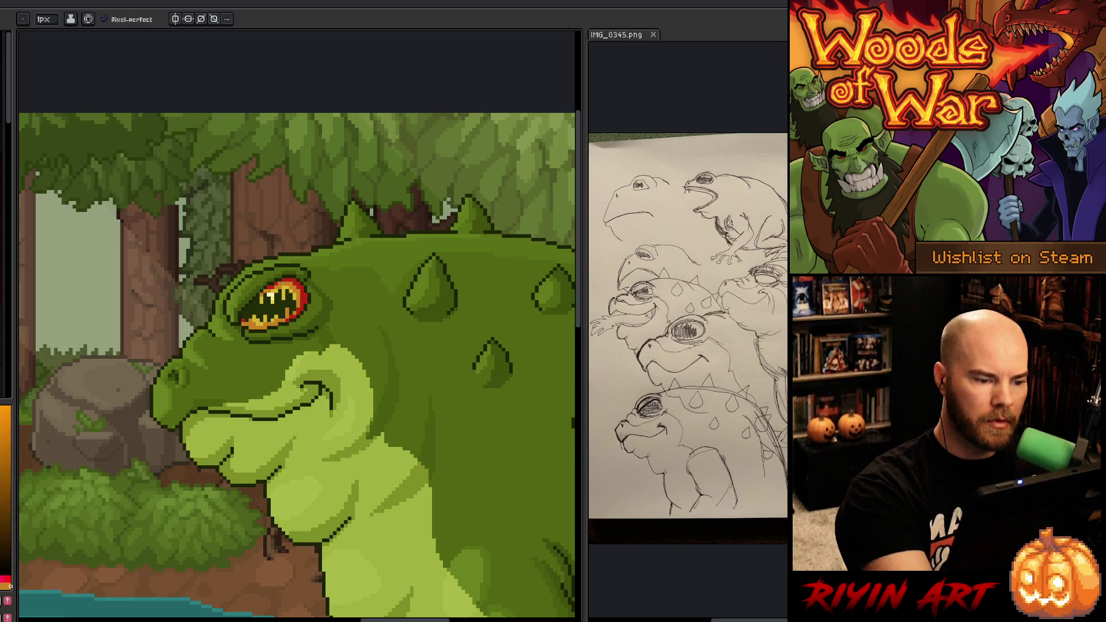
left_click(291, 279, "alt")
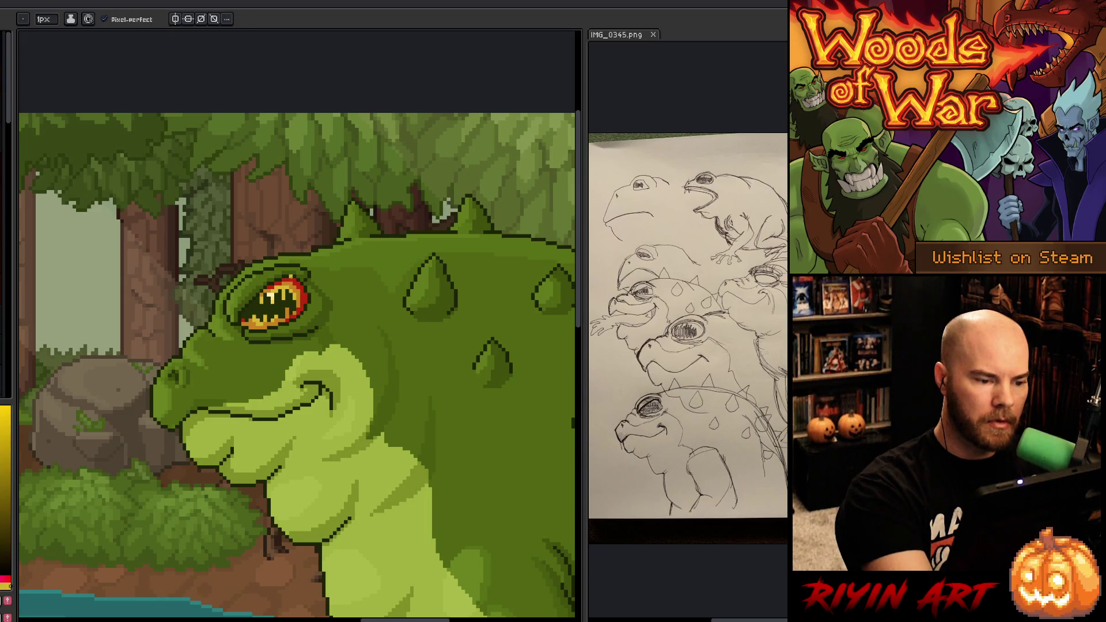
left_click(290, 278, "alt")
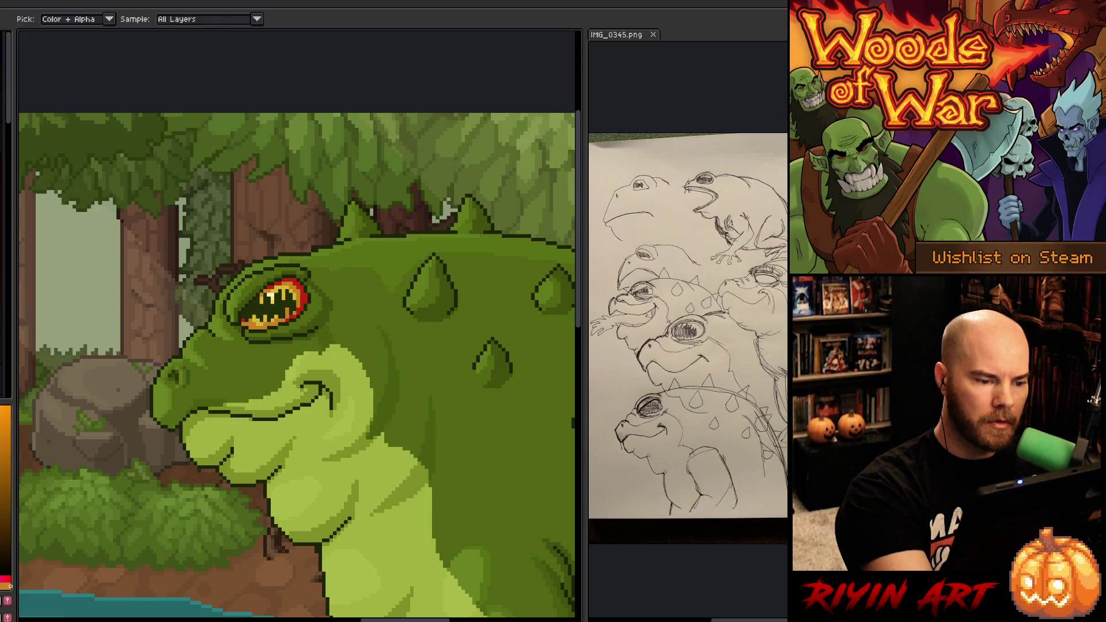
left_click(274, 282, "alt")
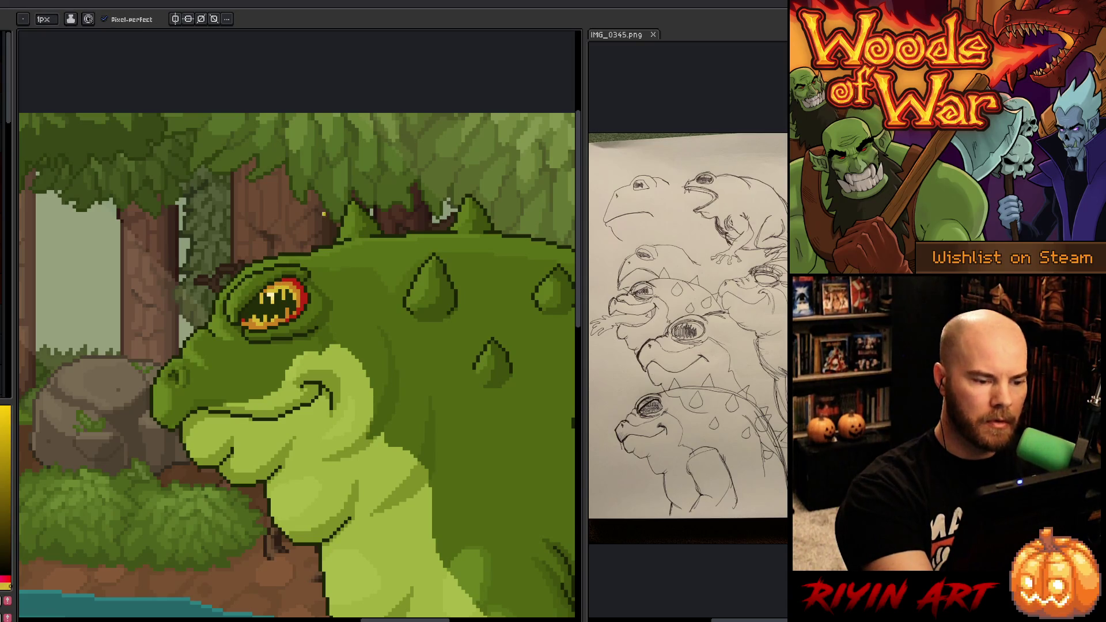
left_click(274, 281, "alt")
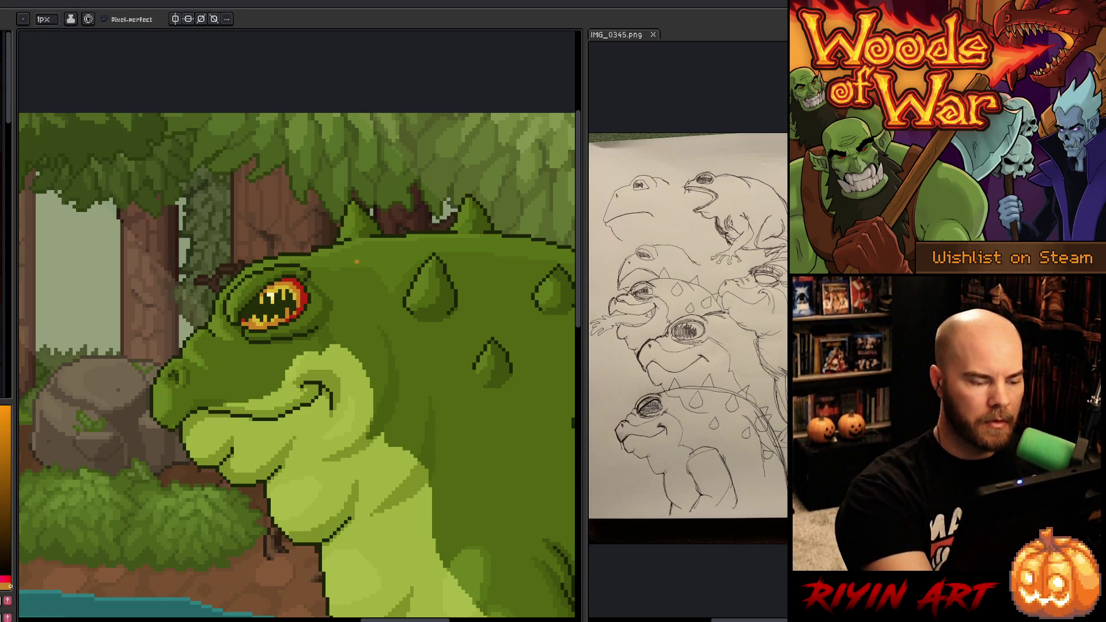
key("alt")
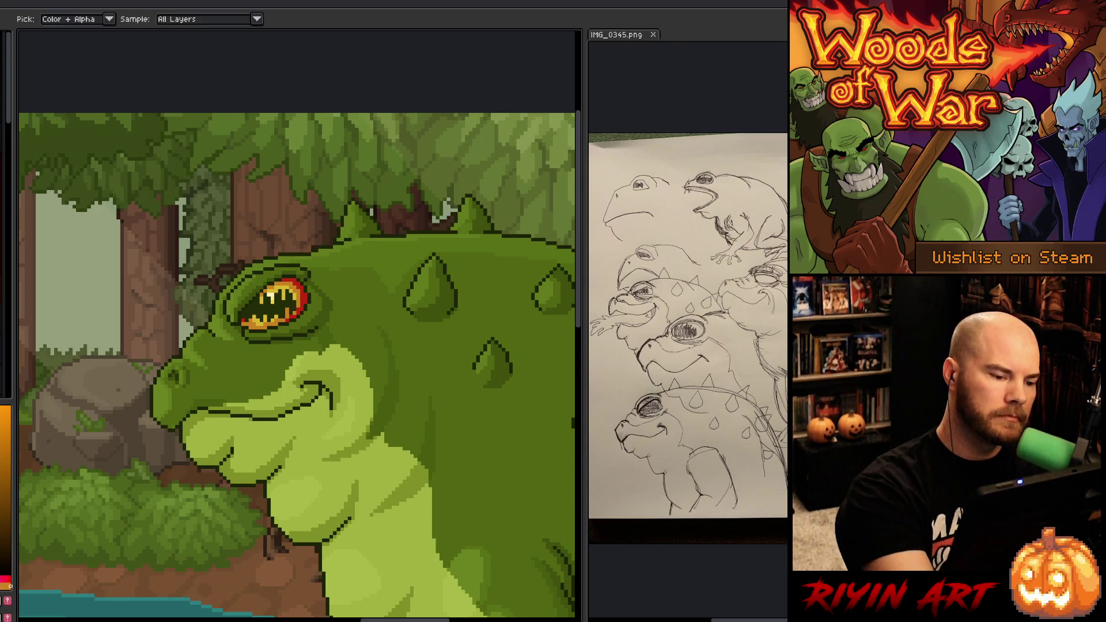
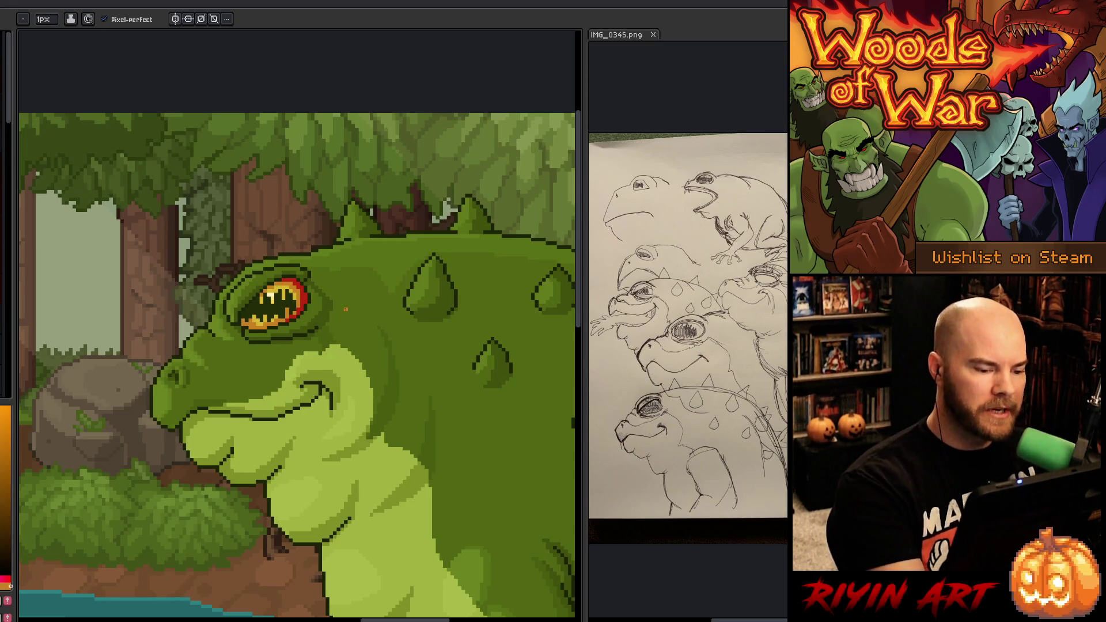
Step: Repaint the toad's iris pixels with red, yellow and green sampled from the canvas
left_click(326, 352, "alt")
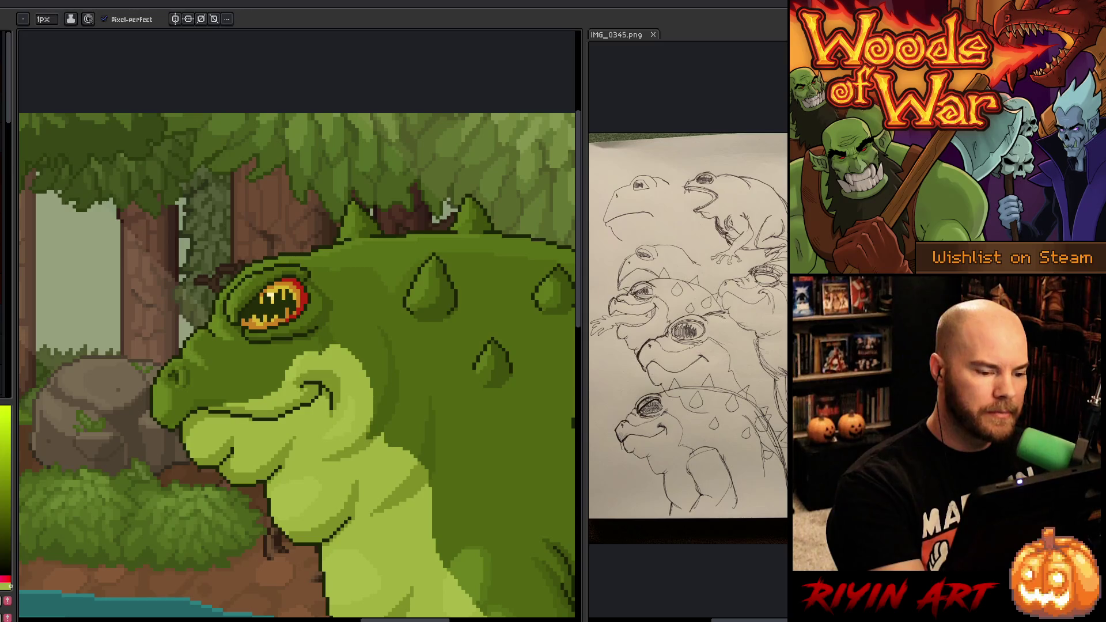
left_click(323, 352, "alt")
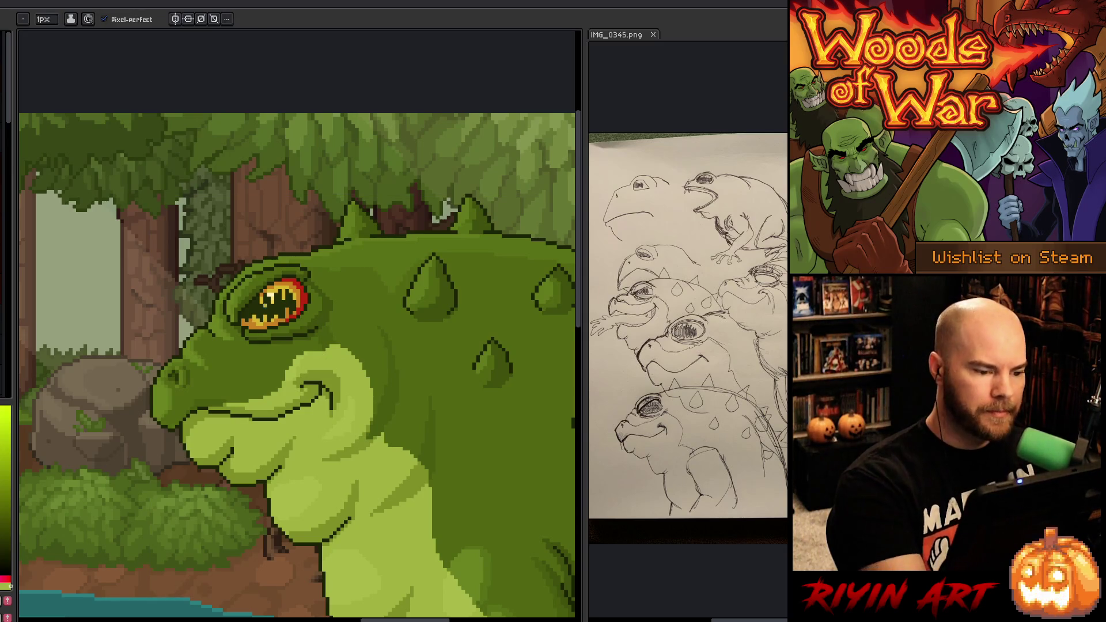
left_click(262, 304, "alt")
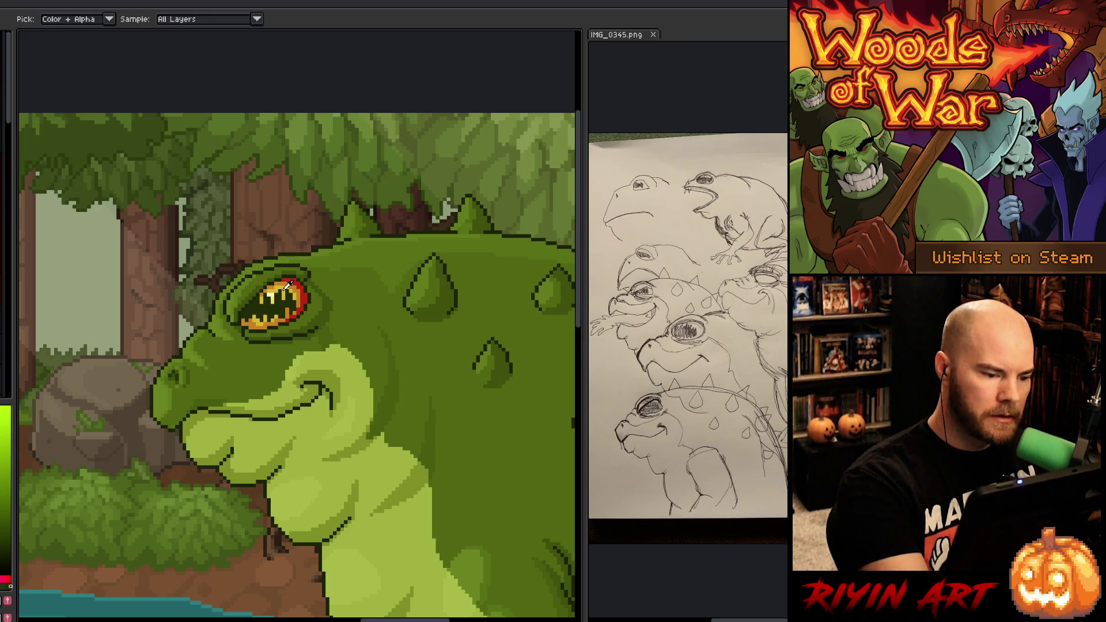
left_click(287, 285, "alt")
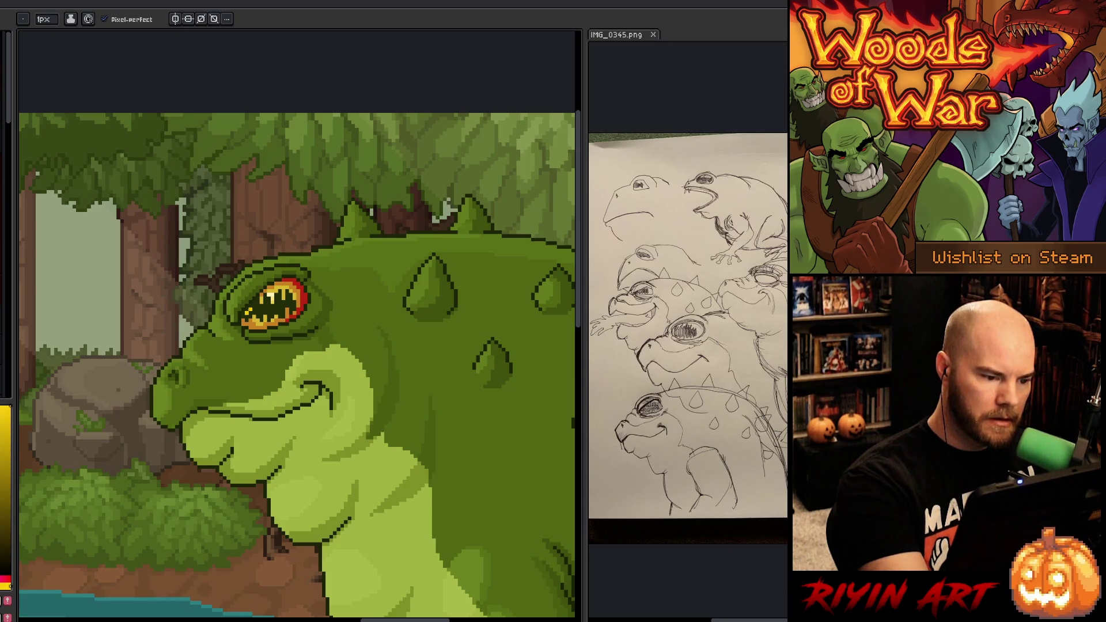
left_click(307, 294, "alt")
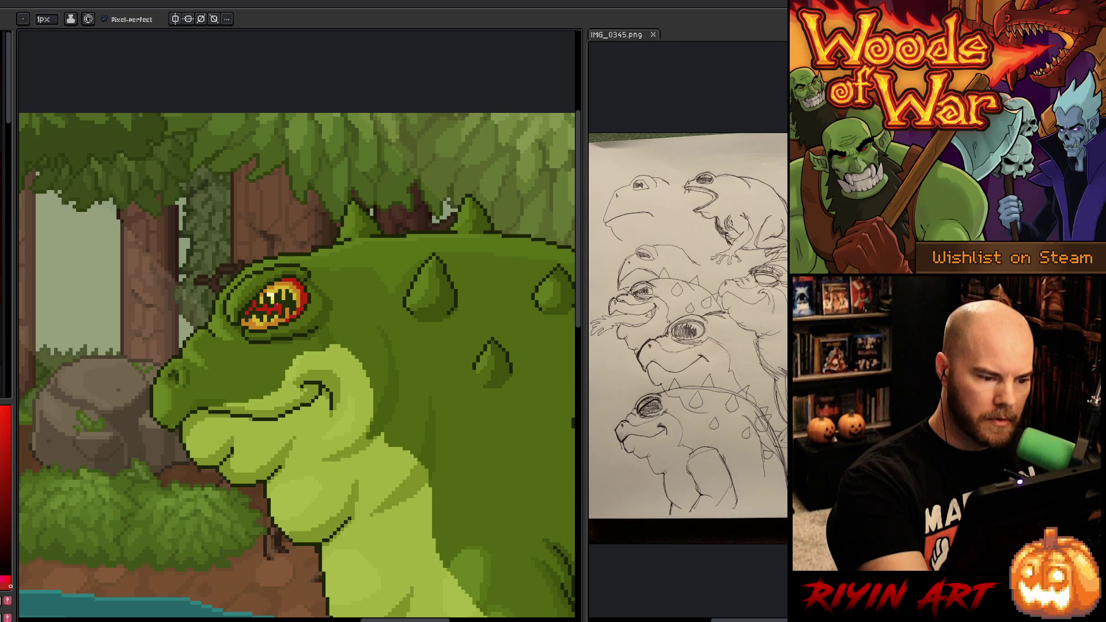
left_click(283, 303, "alt")
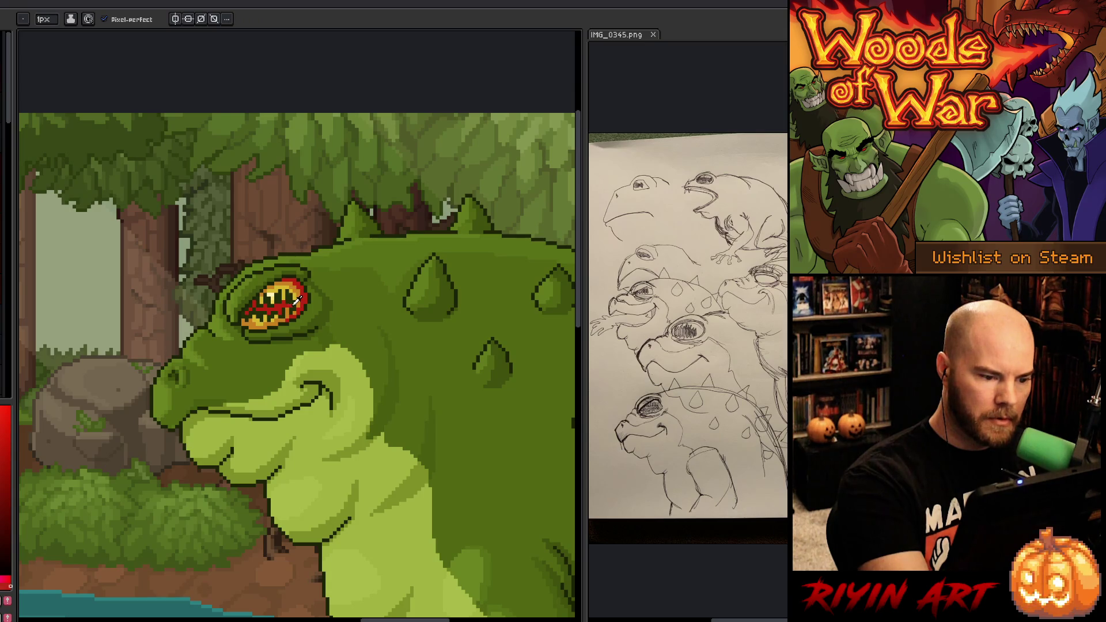
left_click(310, 302, "alt")
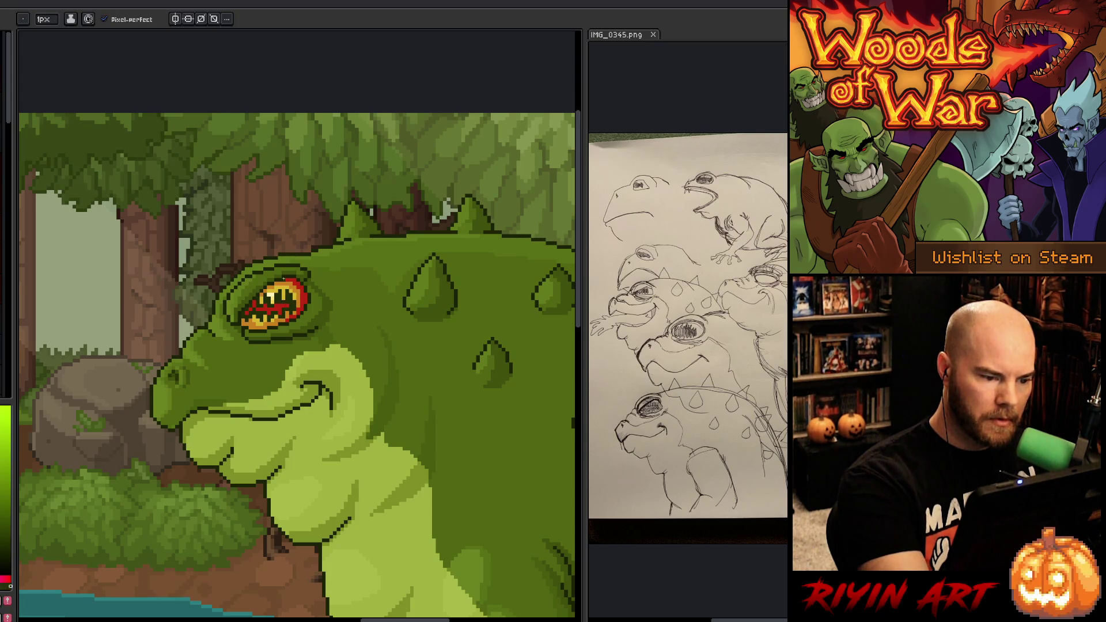
left_click(280, 299, "alt")
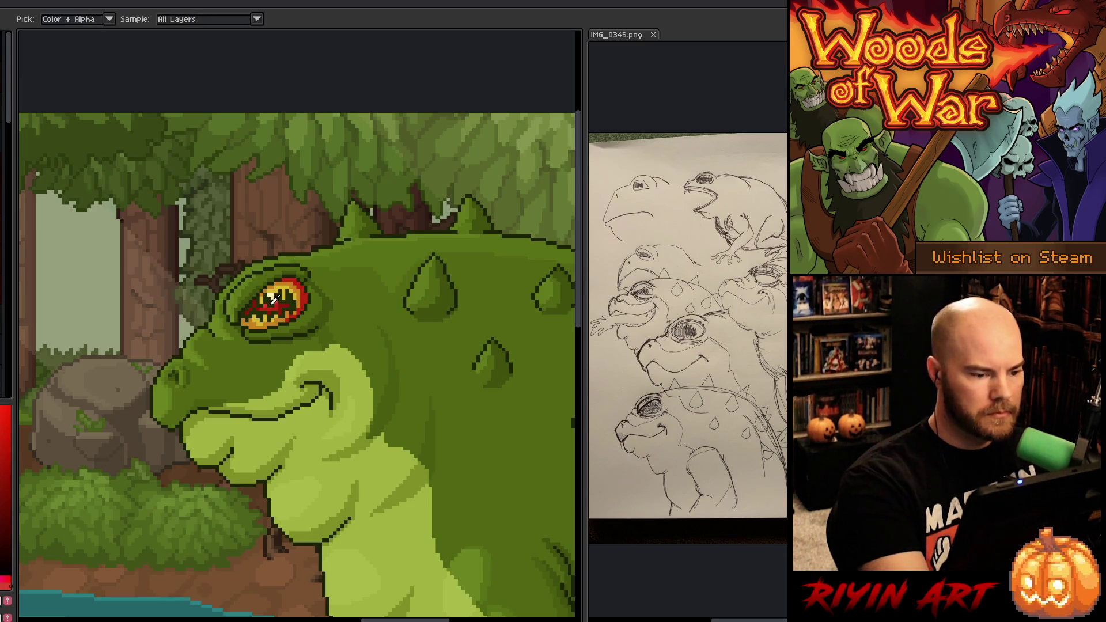
left_click(270, 304, "alt")
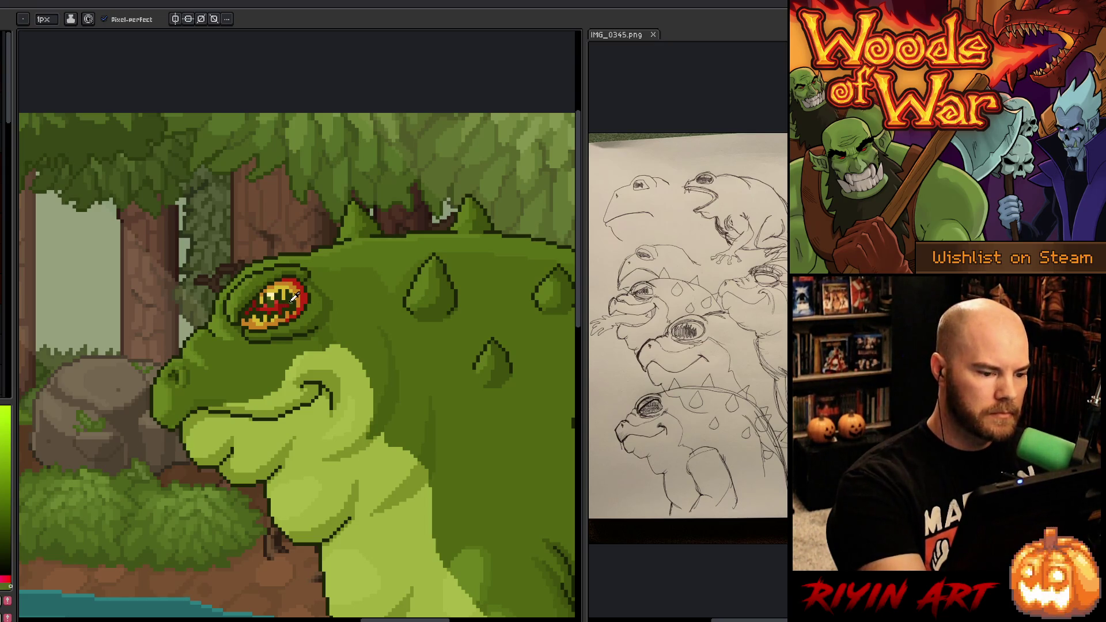
Step: Tweak the eye's red and yellow pixels and the surrounding darker-green skin and throat
left_click(294, 294, "alt")
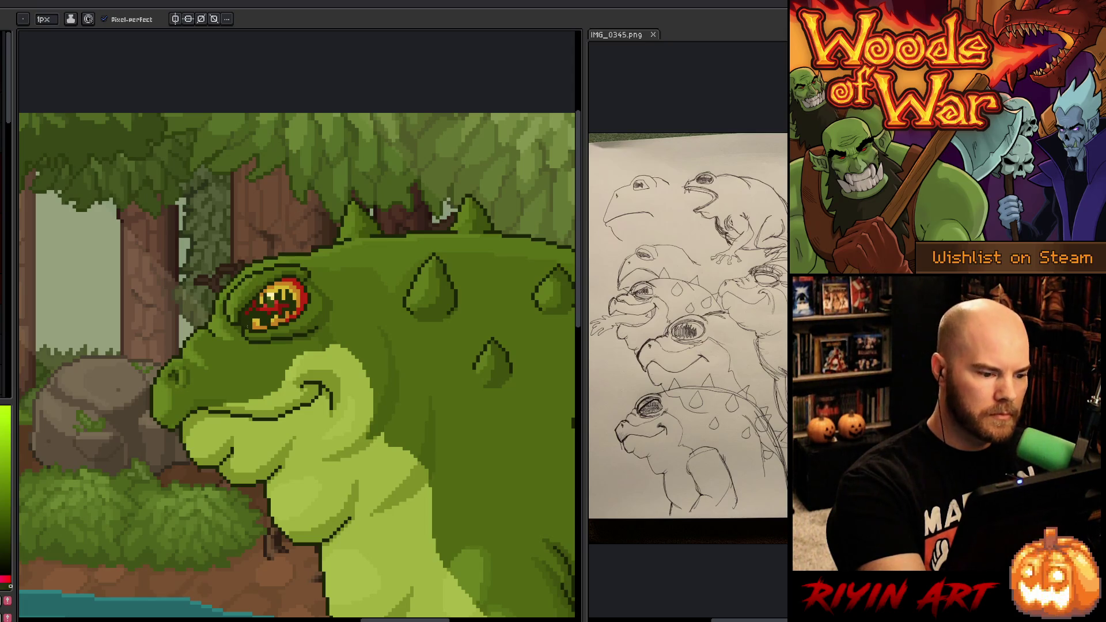
left_click(214, 316, "alt")
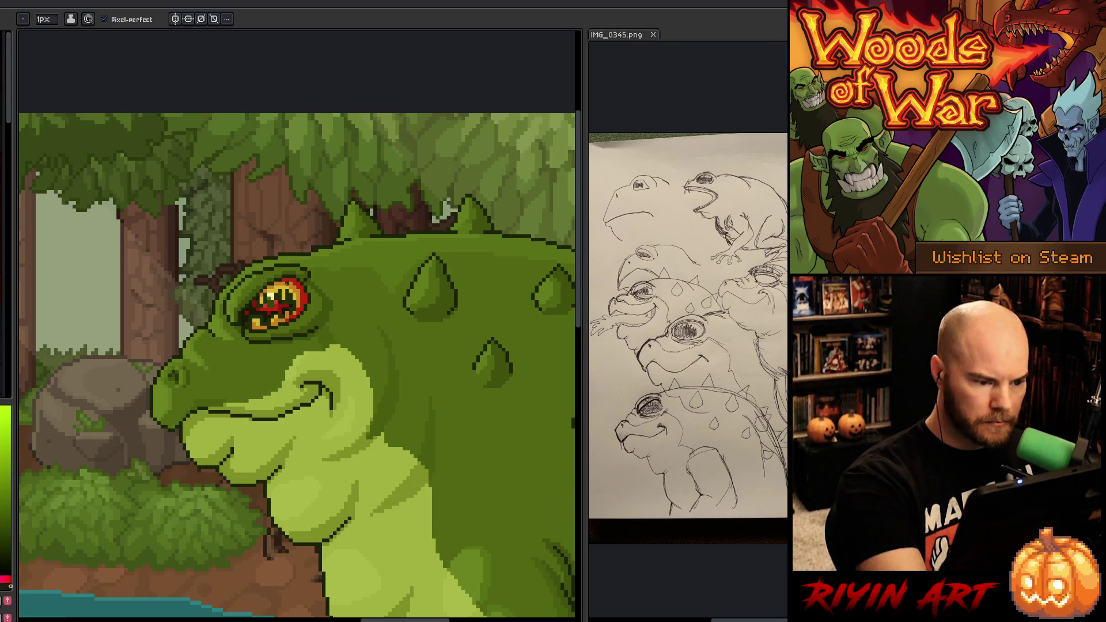
left_click(282, 298, "alt")
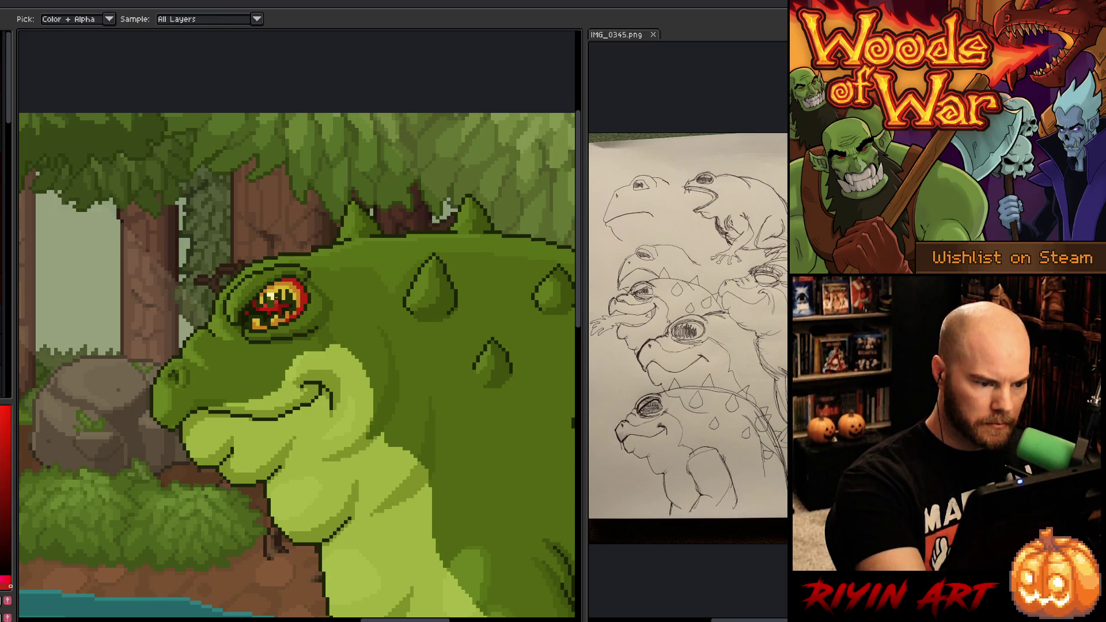
left_click(281, 291, "alt")
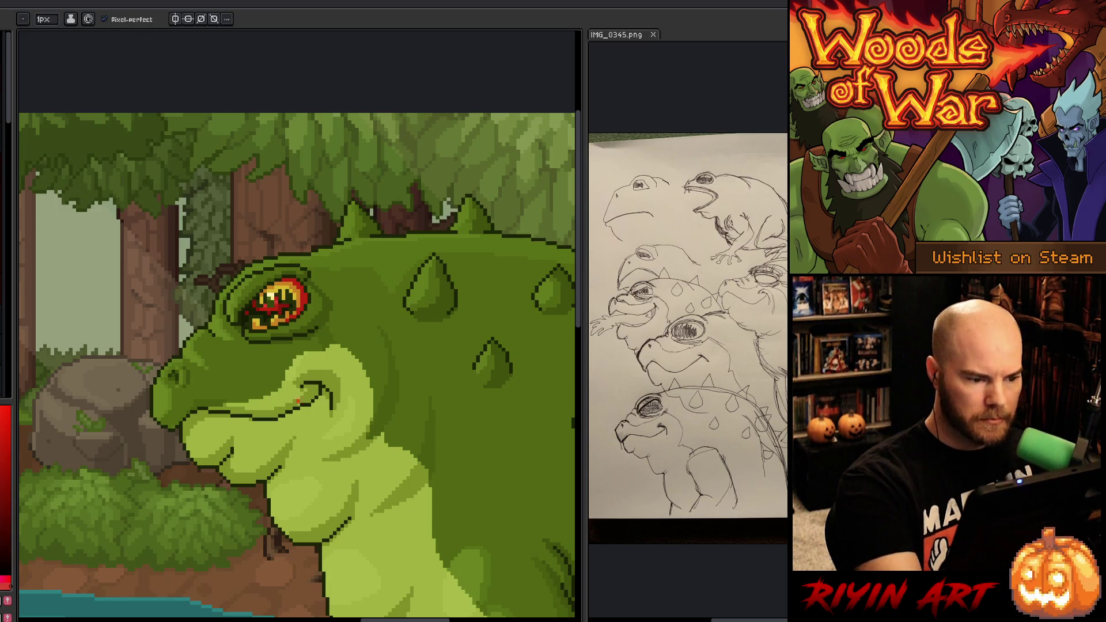
left_click(281, 292, "alt")
key("alt")
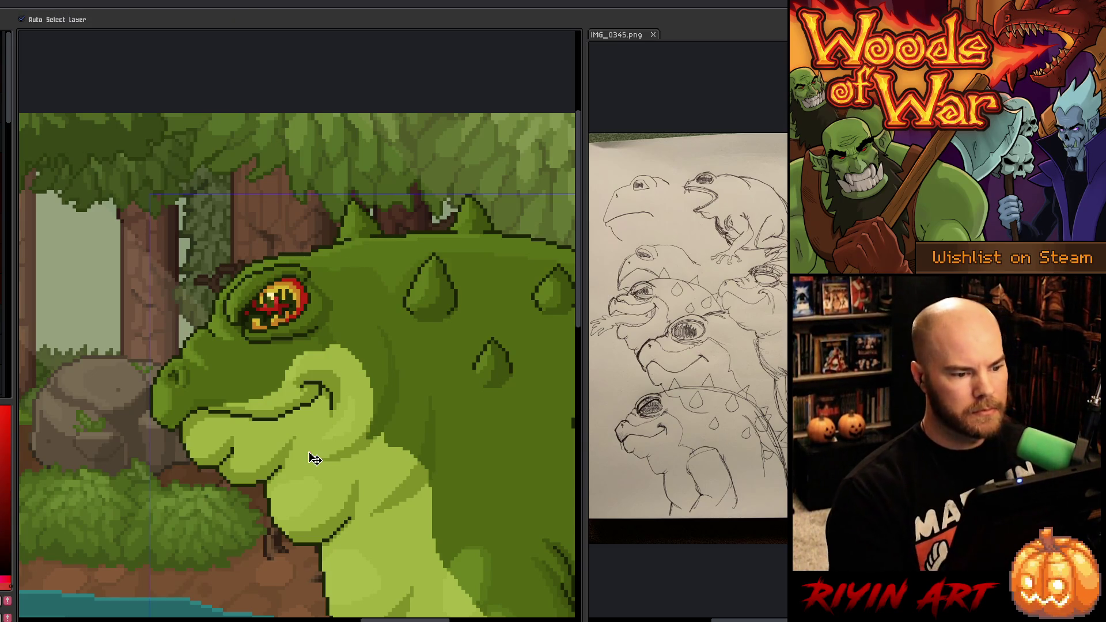
left_click(274, 294, "alt")
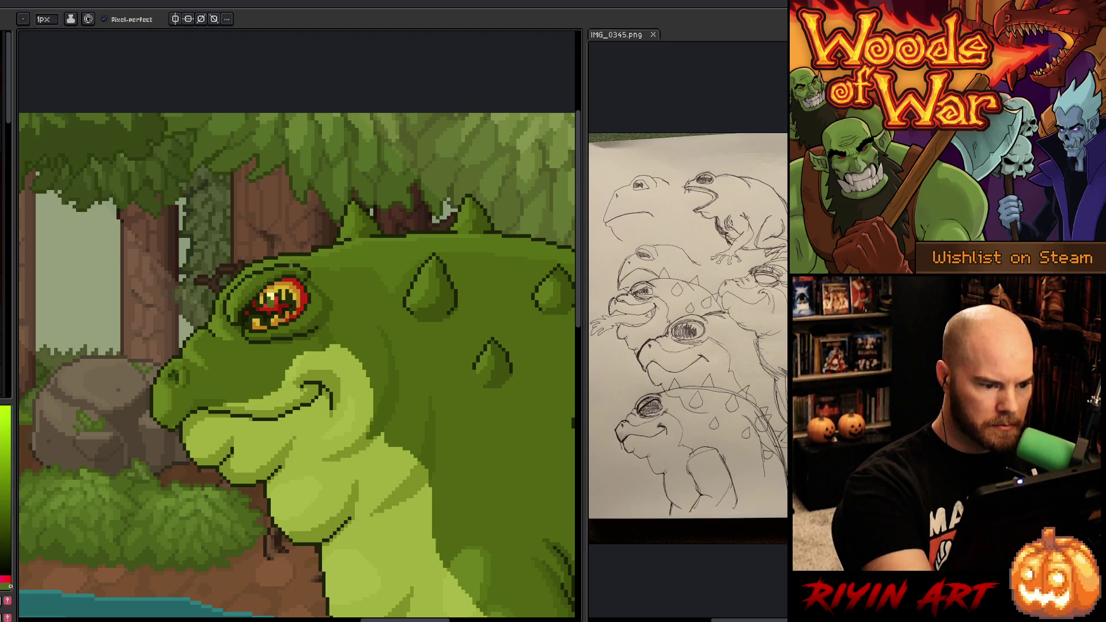
key("alt")
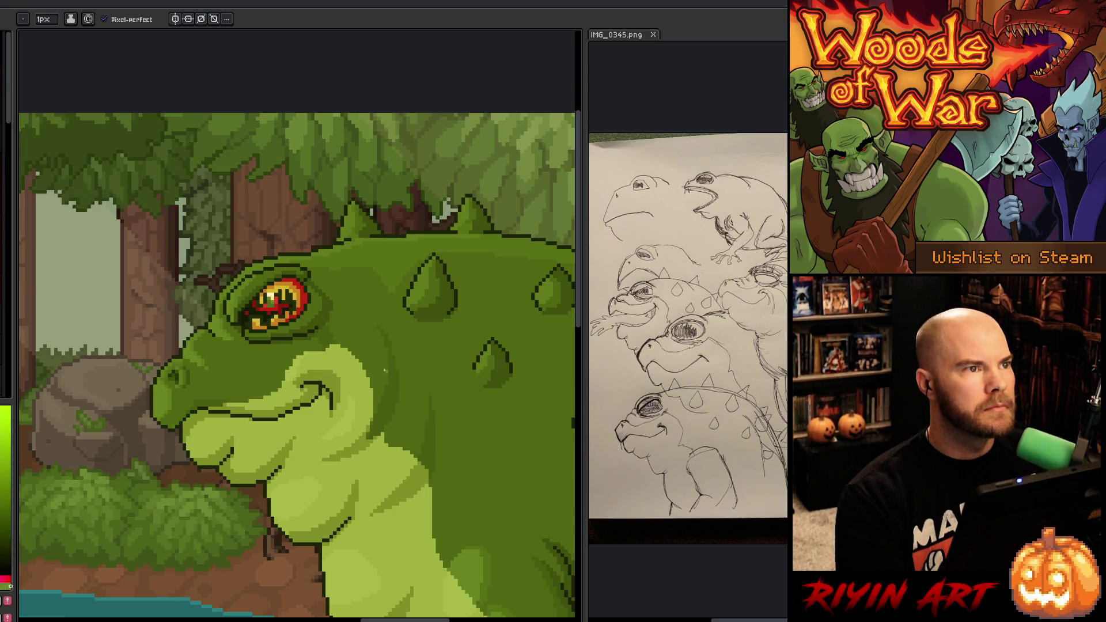
Step: Zoom and pan the canvas to frame the toad's head and body
scroll(456, 310, "down", 3)
scroll(366, 352, "up", 2)
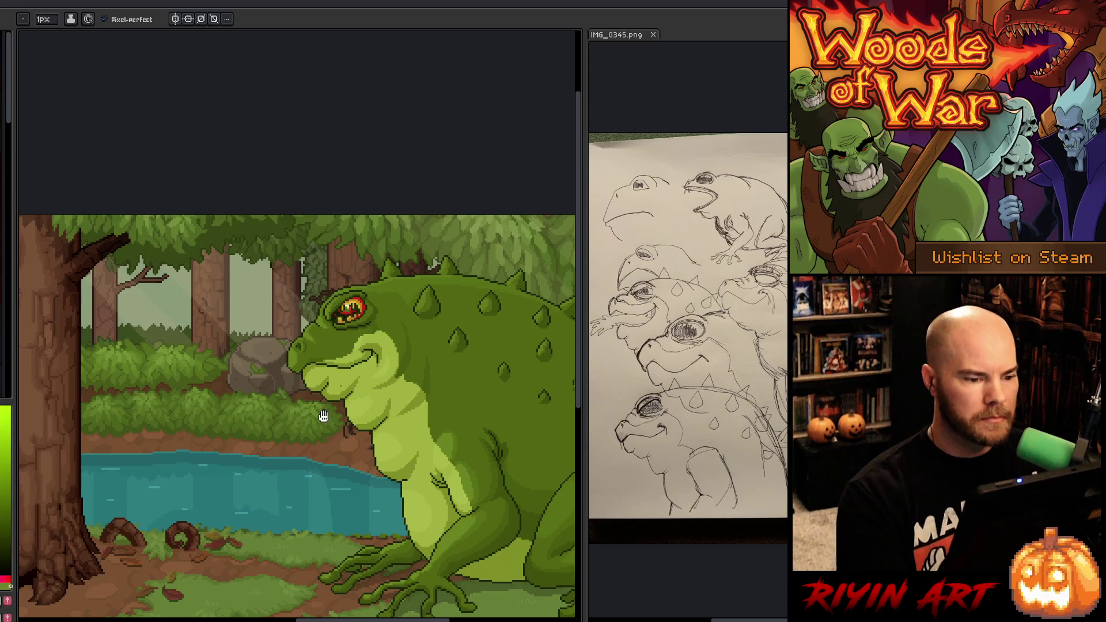
left_click_drag(322, 416, 226, 329)
scroll(253, 222, "up", 1)
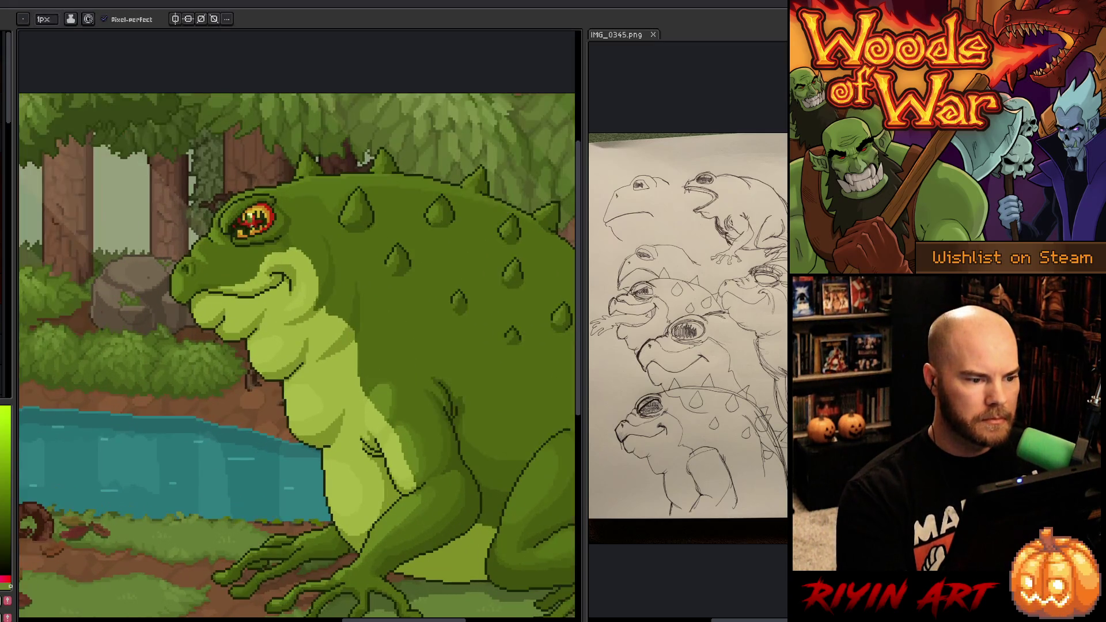
scroll(278, 232, "up", 1)
scroll(278, 232, "down", 4)
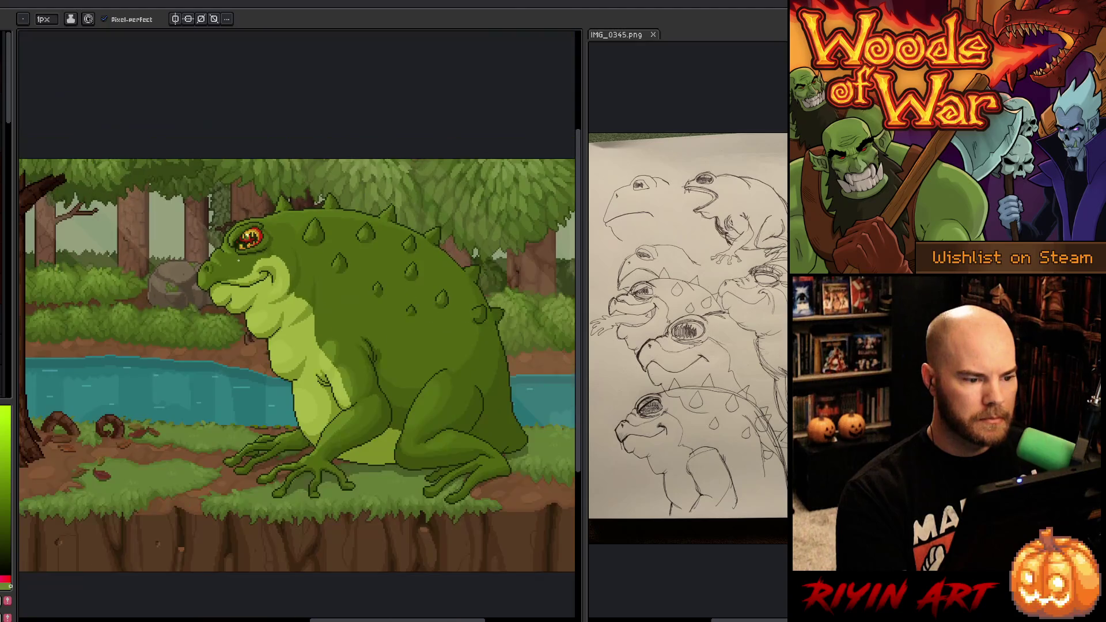
scroll(277, 232, "up", 3)
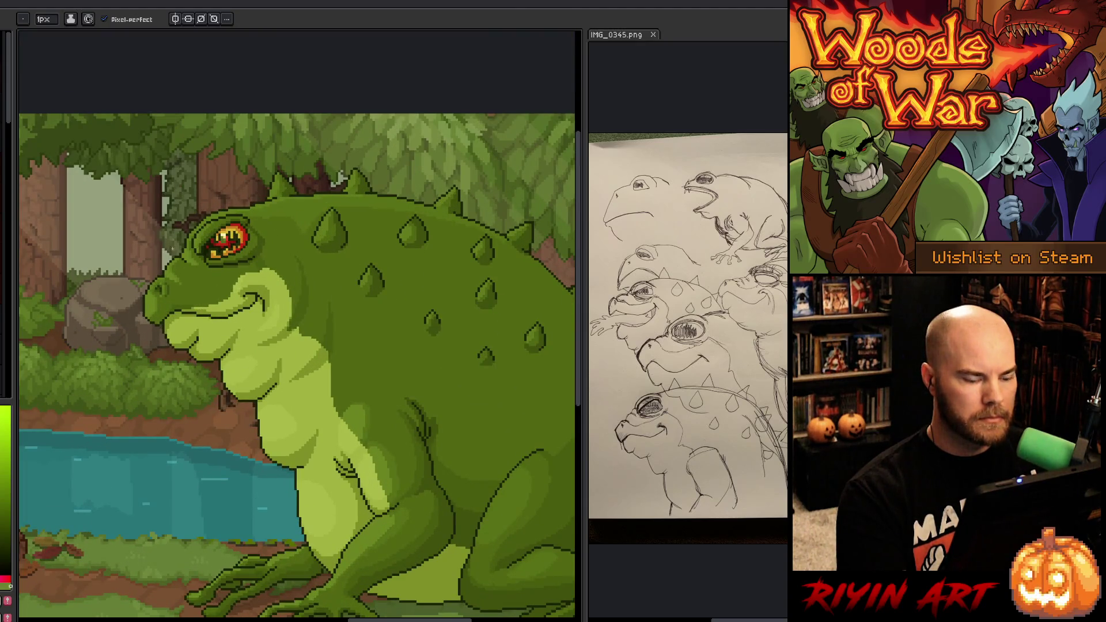
scroll(184, 273, "down", 1)
mouse_move(282, 345)
left_mouse_down()
mouse_move(254, 334)
mouse_move(227, 342)
left_mouse_up()
key("b")
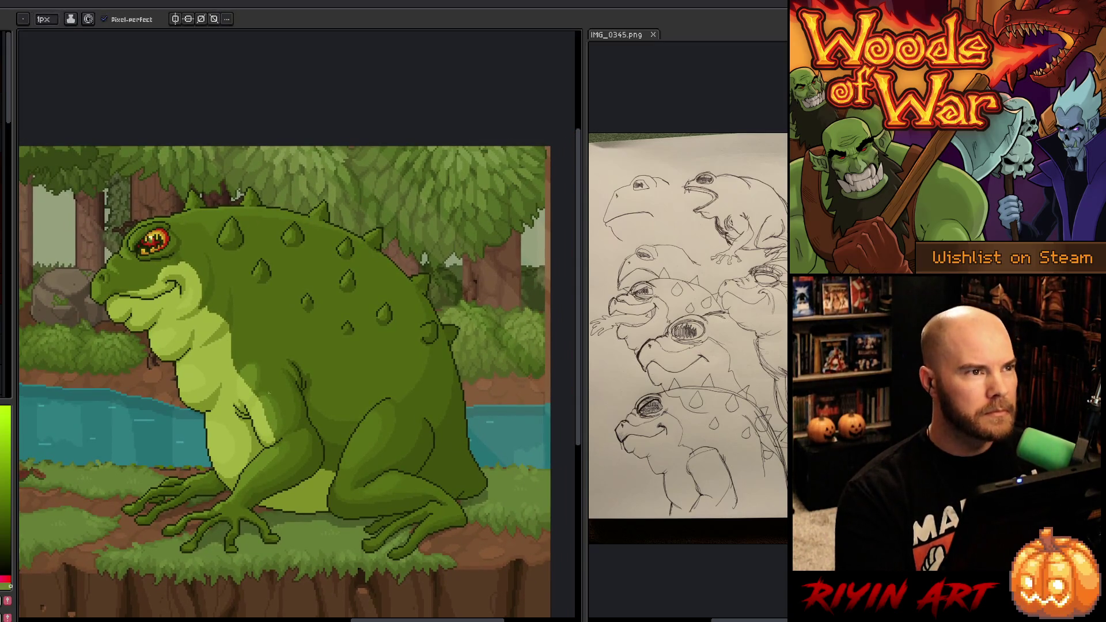
scroll(237, 343, "up", 1)
key("h")
mouse_move(230, 352)
left_mouse_down()
mouse_move(197, 301)
mouse_move(222, 321)
left_mouse_up()
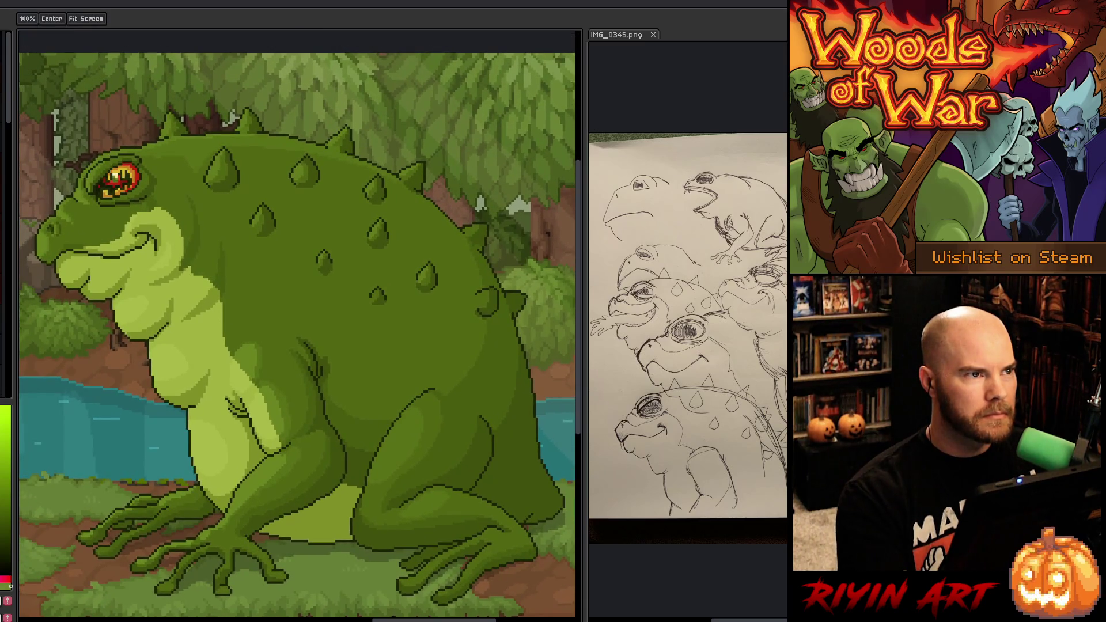
key("b")
scroll(222, 321, "down", 1)
key("h")
left_click_drag(254, 375, 278, 392)
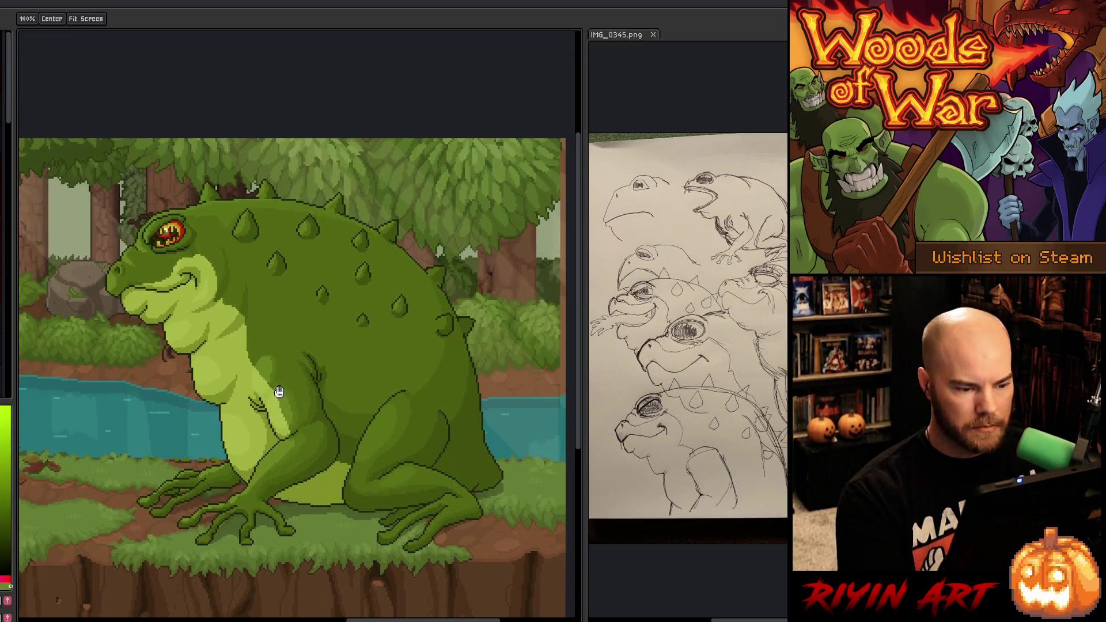
key("b")
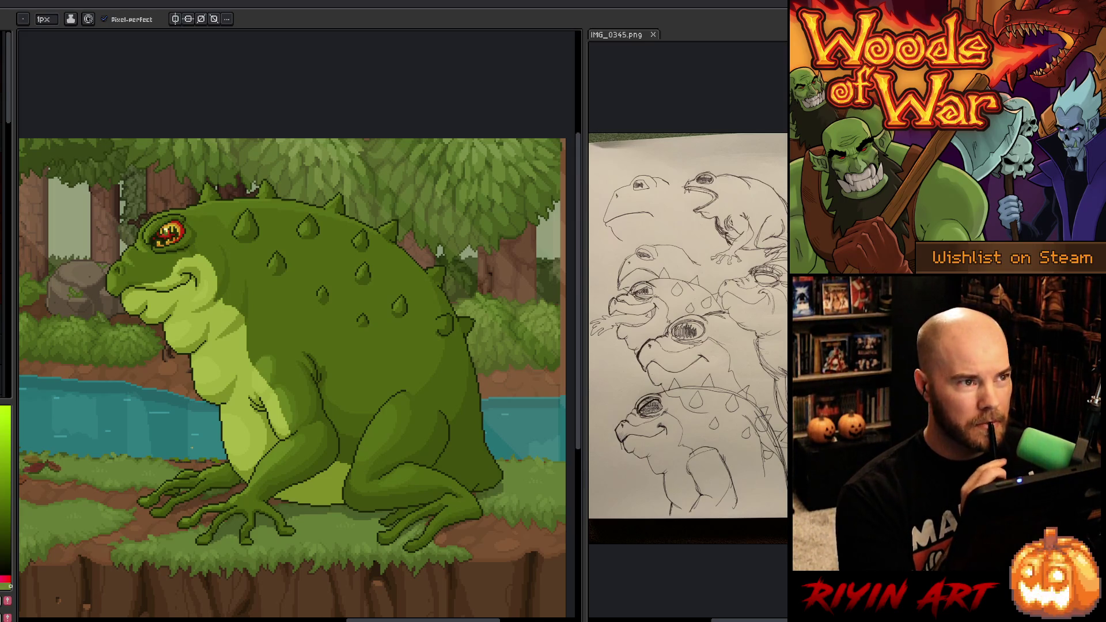
Step: Zoom out to the trees, recentre on the toad, and show the layers timeline
scroll(87, 531, "down", 1)
mouse_move(86, 531)
left_mouse_down()
mouse_move(254, 491)
mouse_move(262, 506)
left_mouse_up()
left_click_drag(346, 410, 181, 438)
scroll(283, 398, "up", 1)
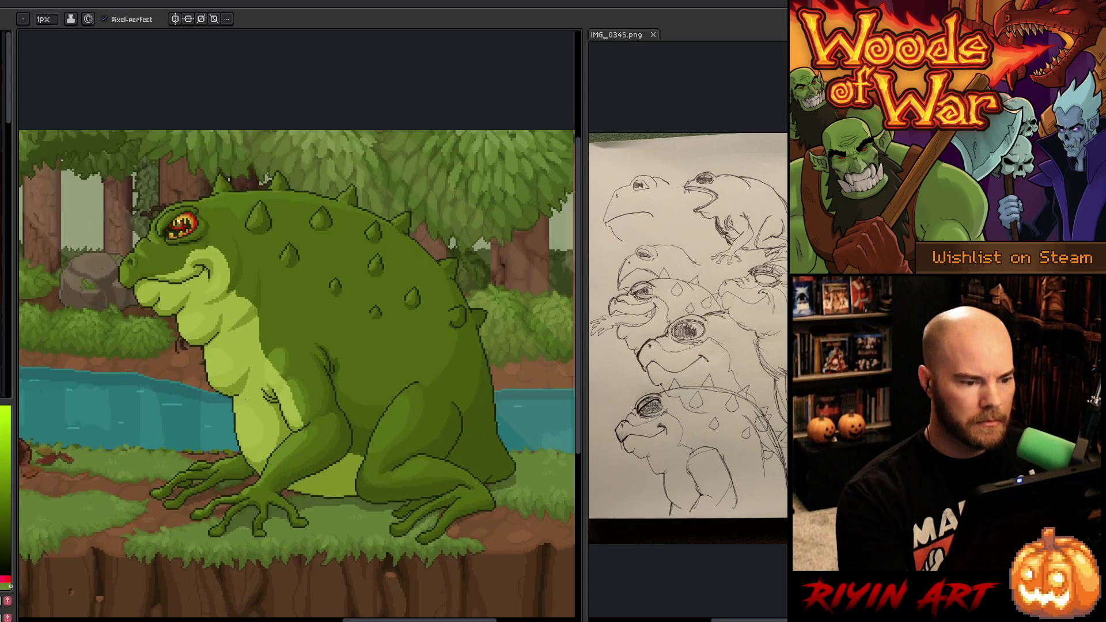
left_click_drag(281, 397, 262, 396)
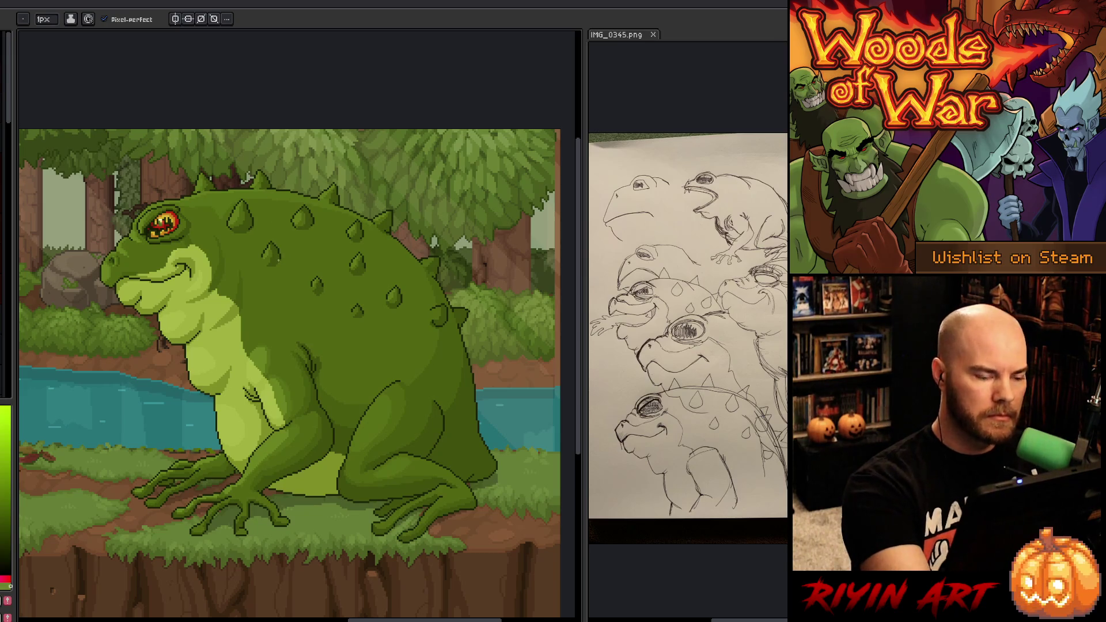
key("Tab")
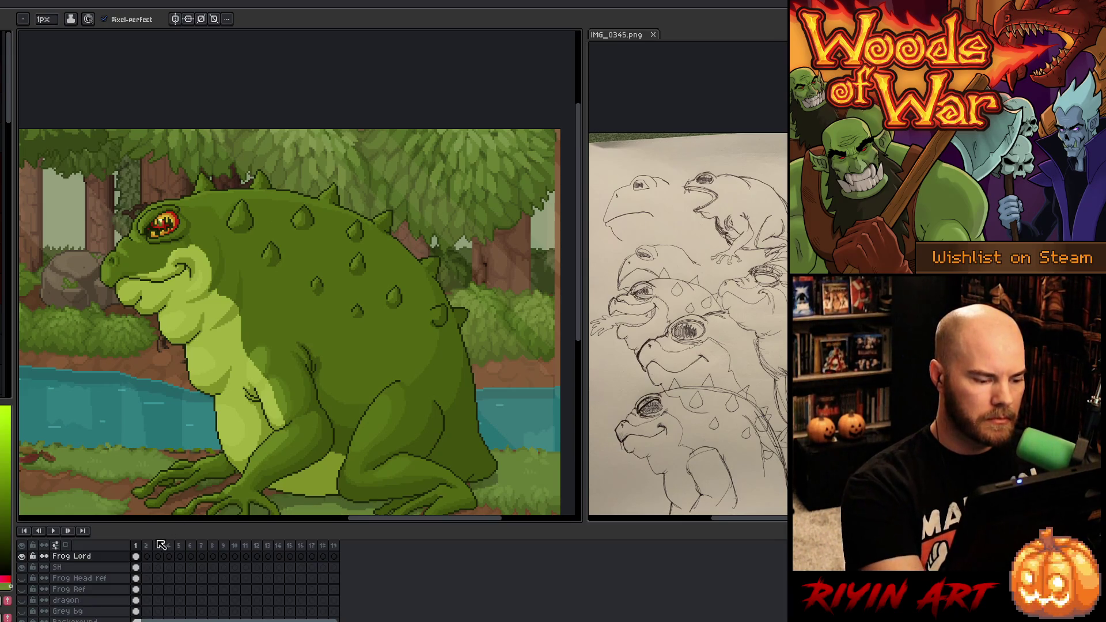
Step: Add a new layer and sample the red from the toad's fiery eye
key("shift+n")
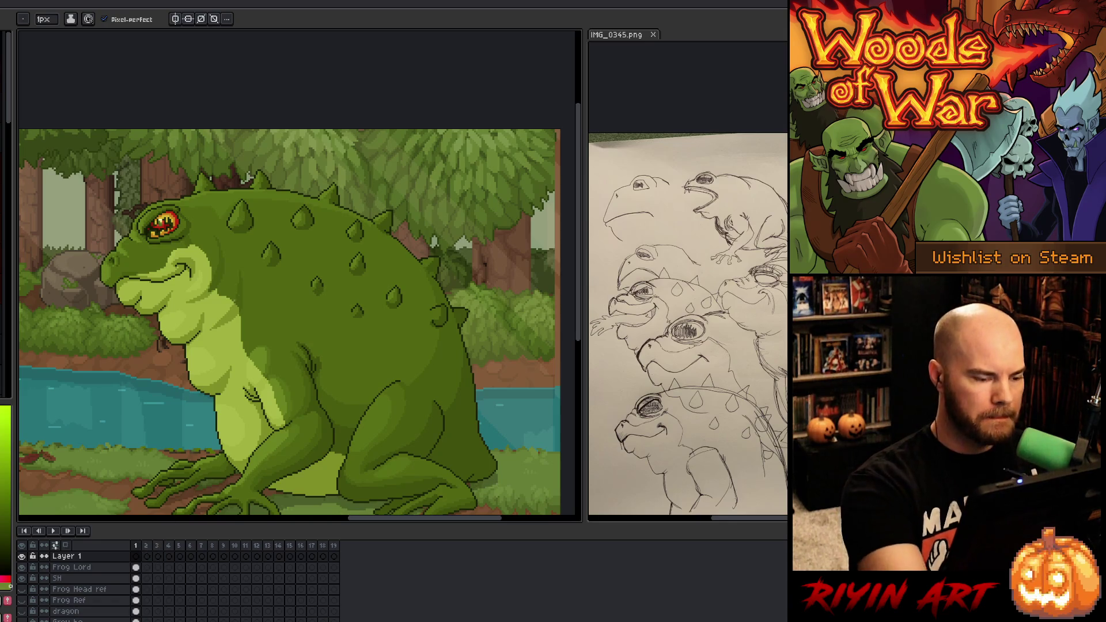
key("Tab")
left_click(174, 217, "alt")
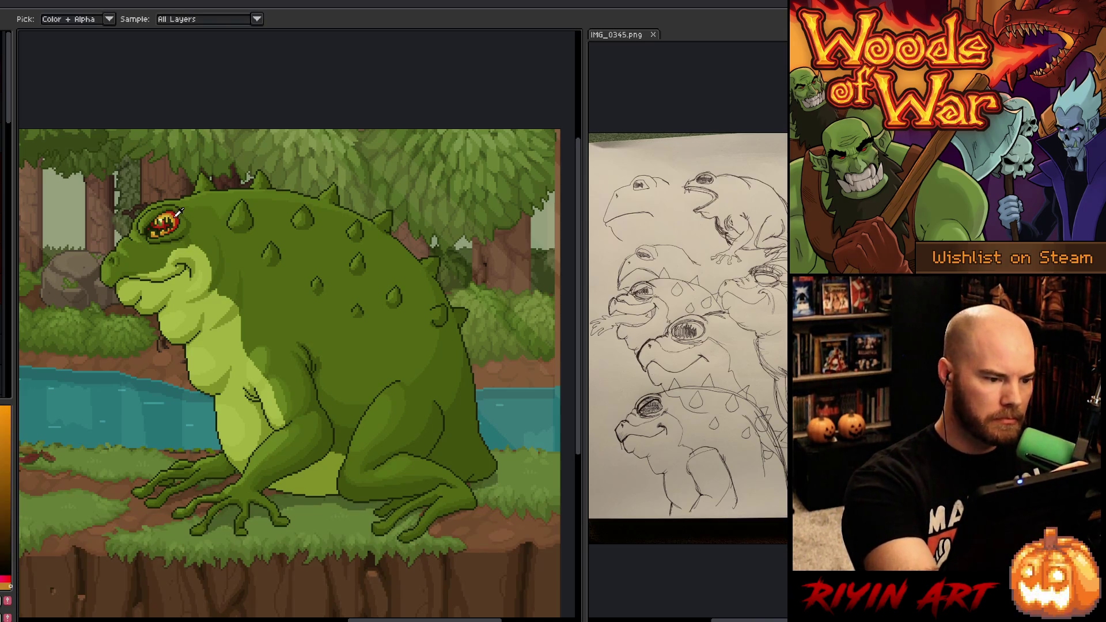
left_click(176, 217, "alt")
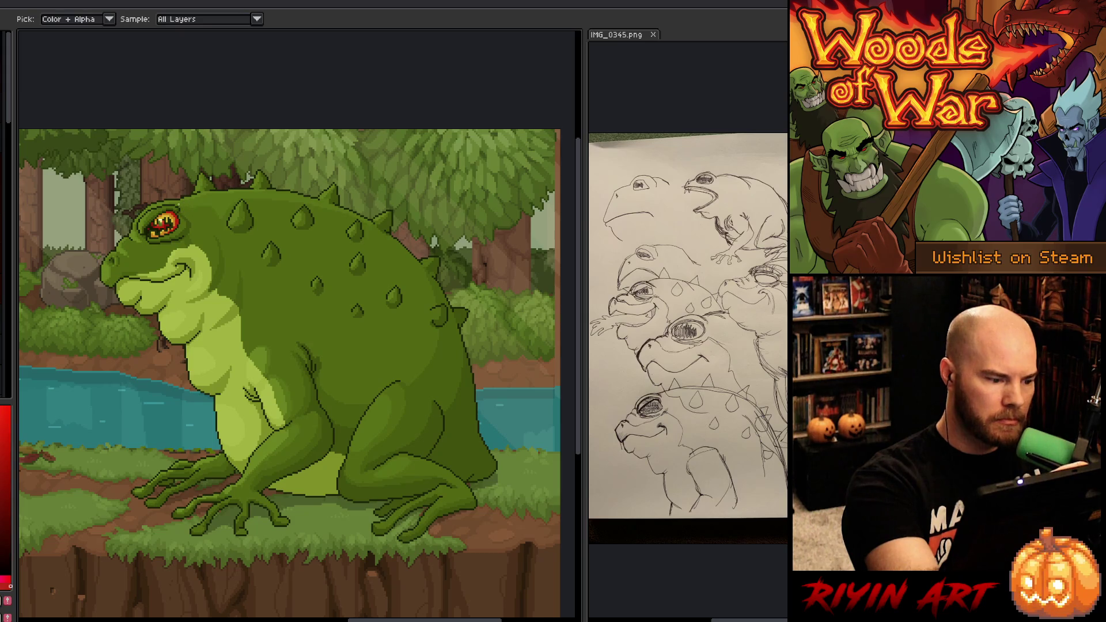
key("Tab")
key("shift+n")
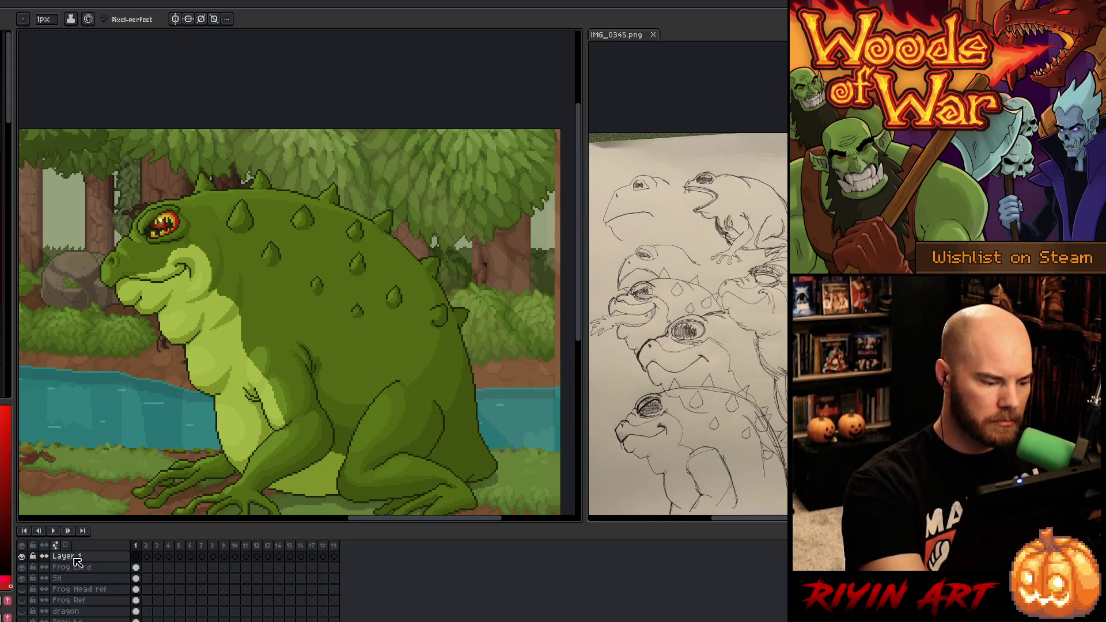
Step: Set the new layer's blend mode to Overlay and paint a red spot on the toad's back
double_click(66, 556)
left_click(213, 234)
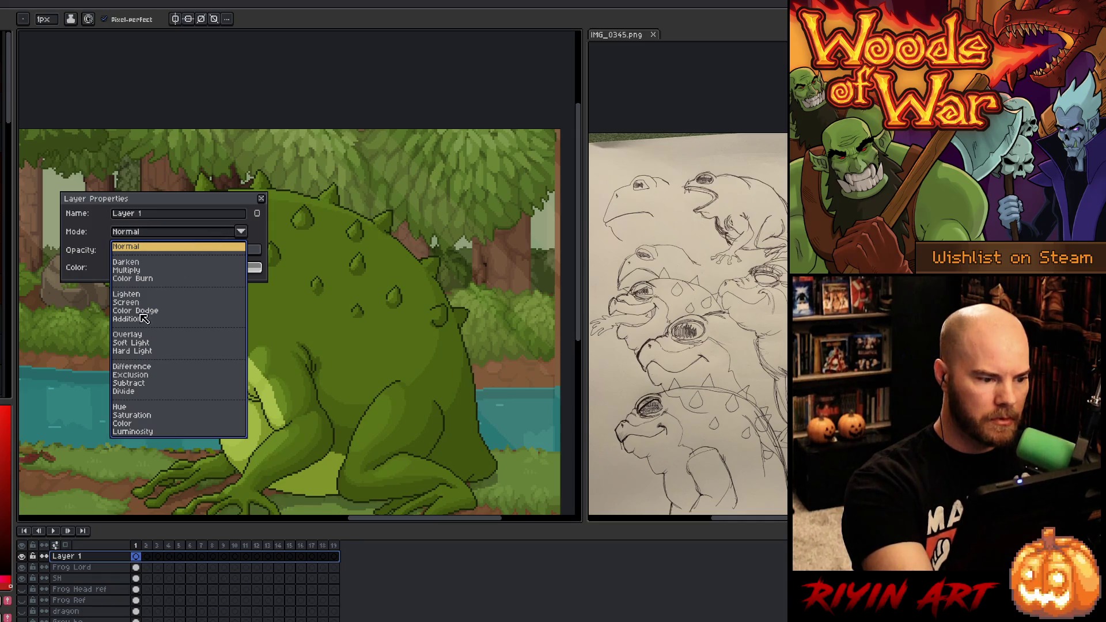
left_click(144, 340)
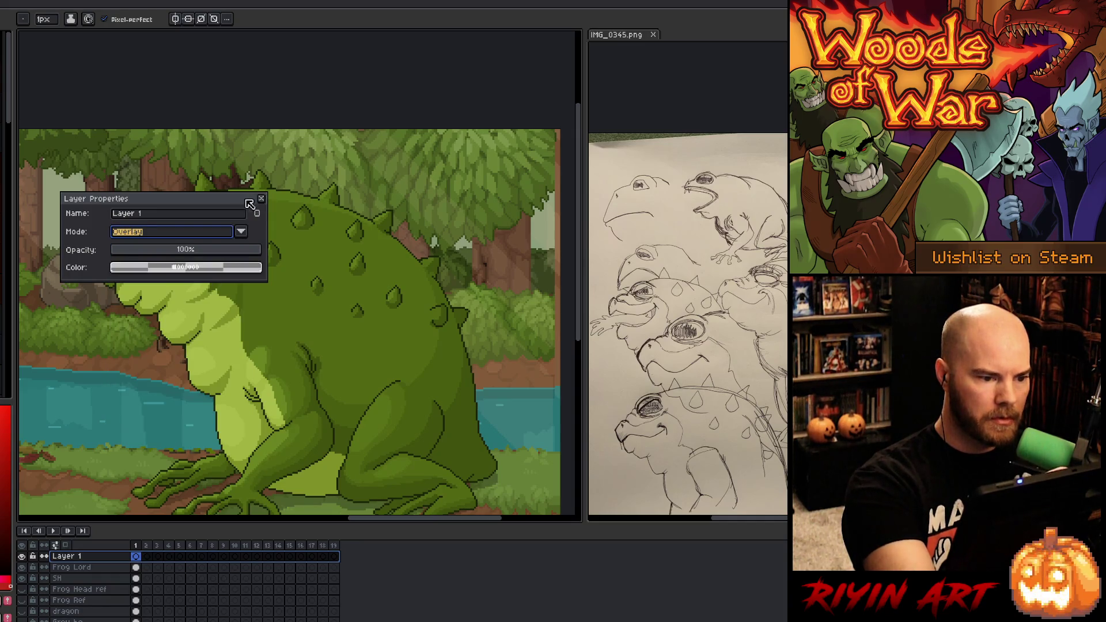
left_click_drag(252, 202, 251, 375)
left_click_drag(269, 246, 274, 260)
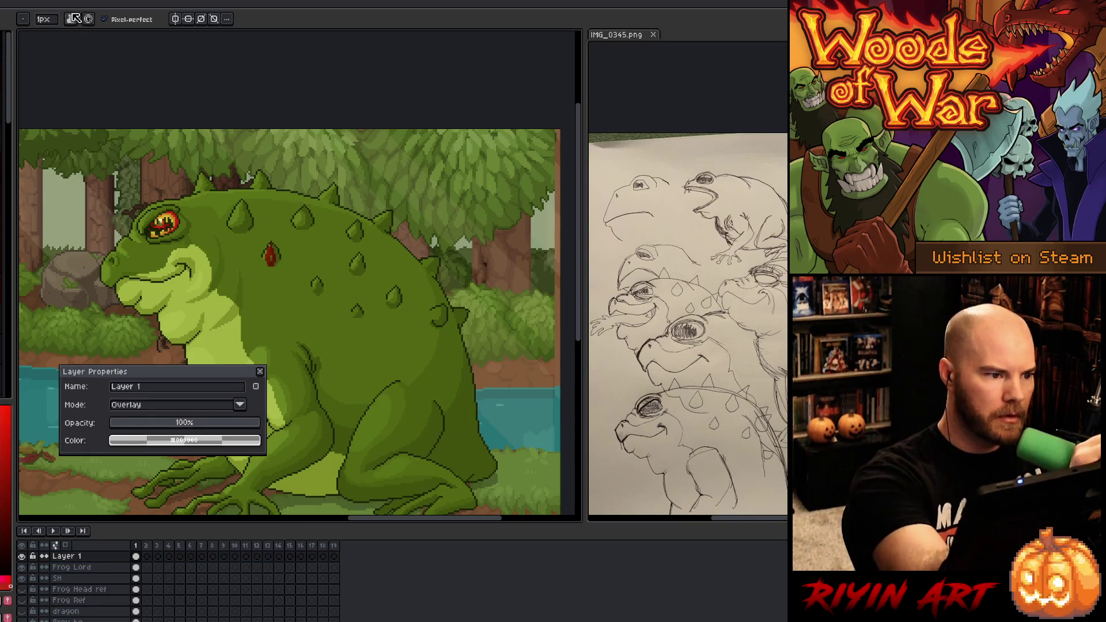
Step: Set the brush size to 2 px
left_click(47, 20)
left_click_drag(40, 32, 44, 33)
key("Return")
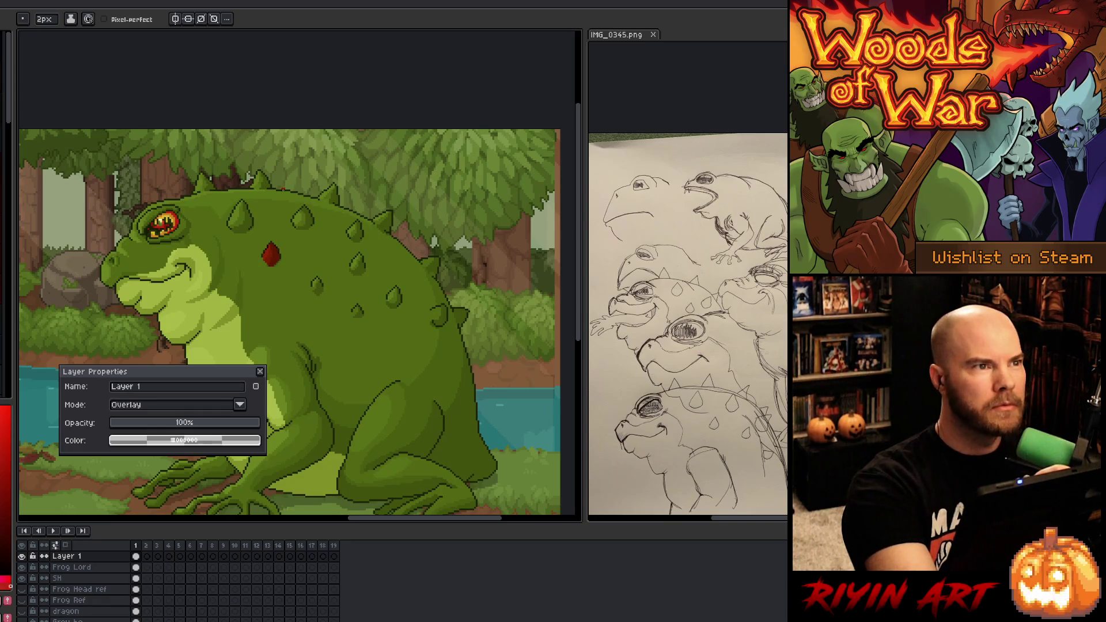
key("ctrl+u")
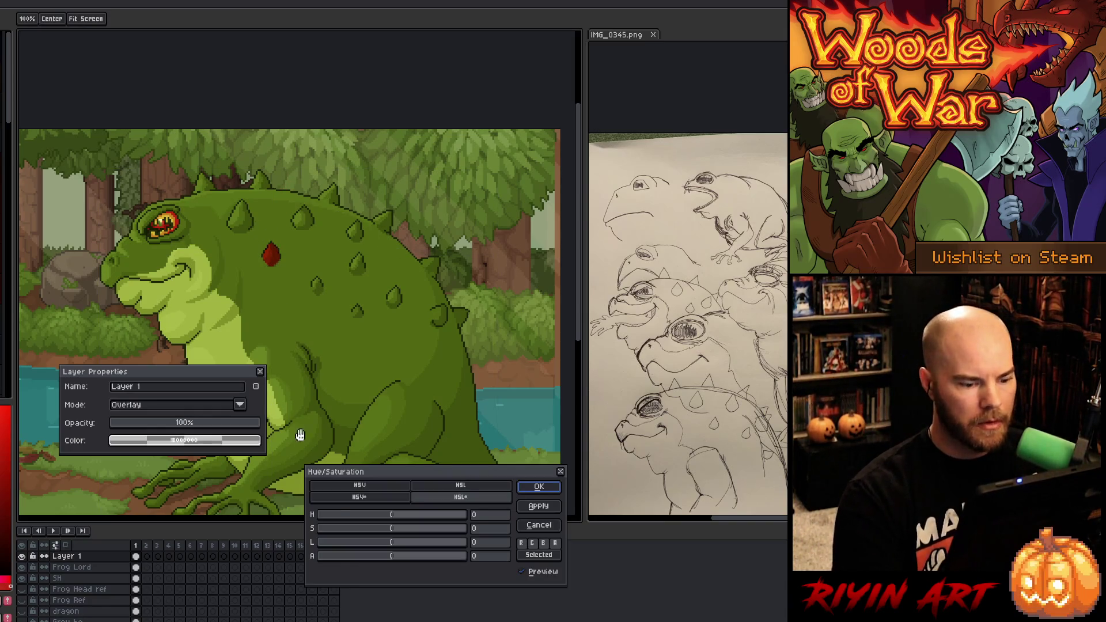
Step: Adjust hue and lightness until the back spot turns dark green (hue 79), then apply
left_click(379, 514)
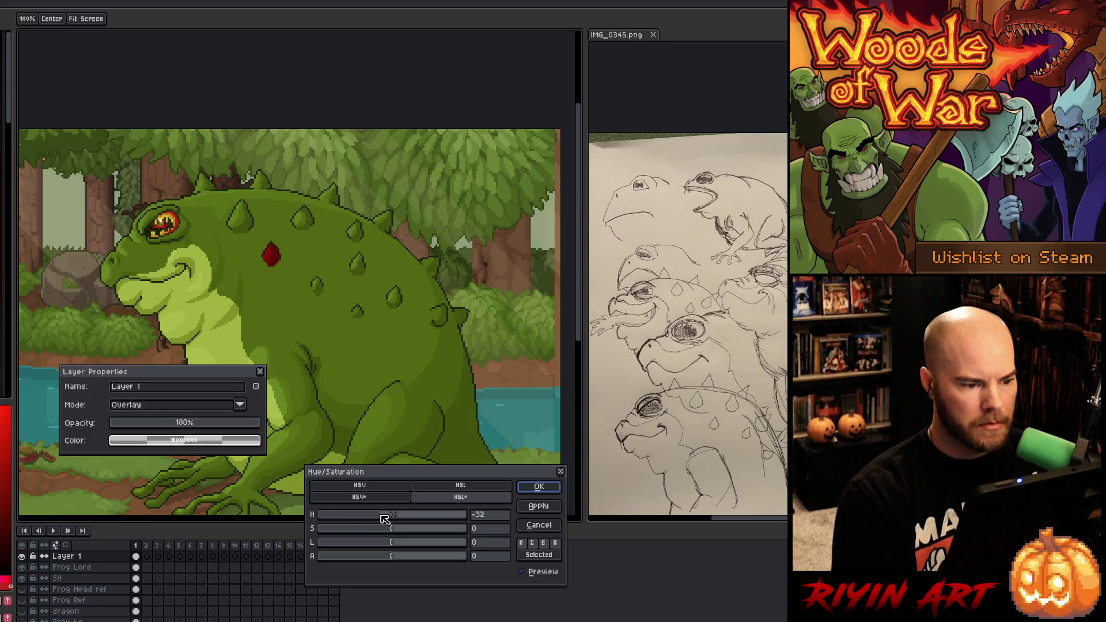
mouse_move(360, 514)
left_mouse_down()
mouse_move(469, 514)
mouse_move(371, 510)
mouse_move(420, 511)
left_mouse_up()
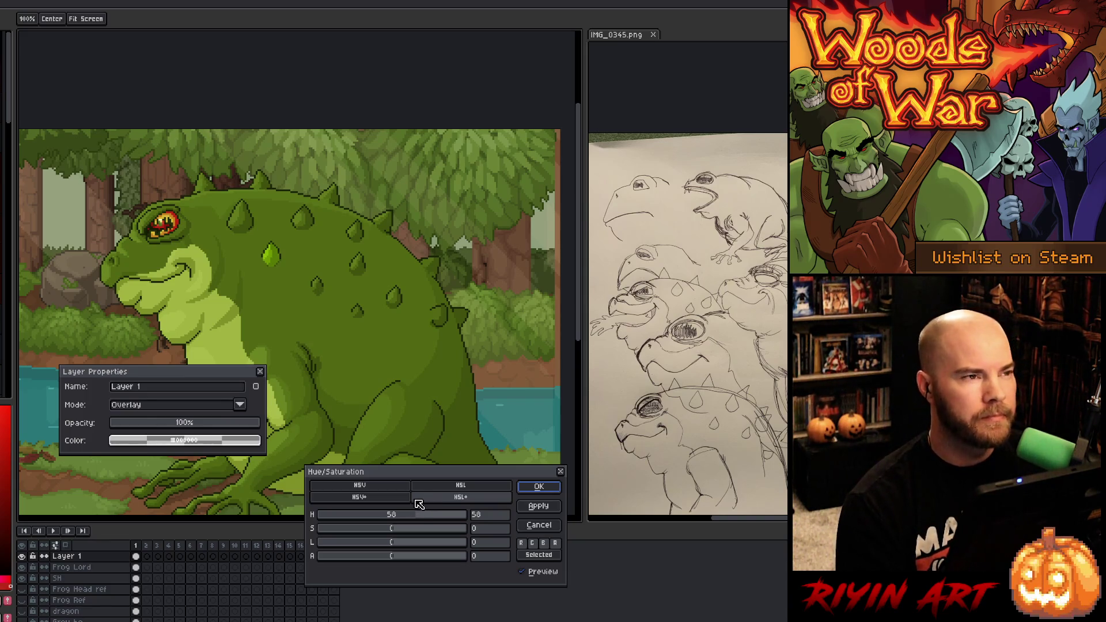
left_click(430, 515)
mouse_move(434, 518)
left_mouse_down()
mouse_move(456, 517)
mouse_move(385, 520)
mouse_move(407, 516)
left_mouse_up()
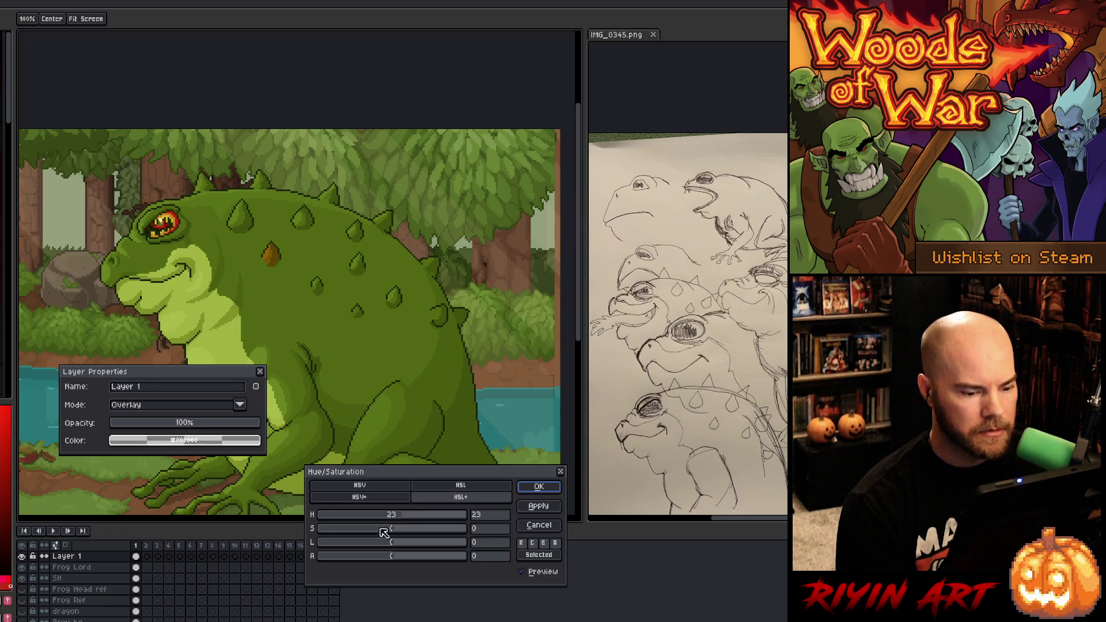
left_click(374, 546)
left_click(385, 542)
left_click(394, 515)
mouse_move(394, 515)
left_mouse_down()
mouse_move(466, 514)
mouse_move(373, 528)
mouse_move(371, 545)
mouse_move(394, 545)
mouse_move(375, 528)
mouse_move(419, 517)
mouse_move(387, 543)
mouse_move(417, 531)
mouse_move(384, 539)
left_mouse_up()
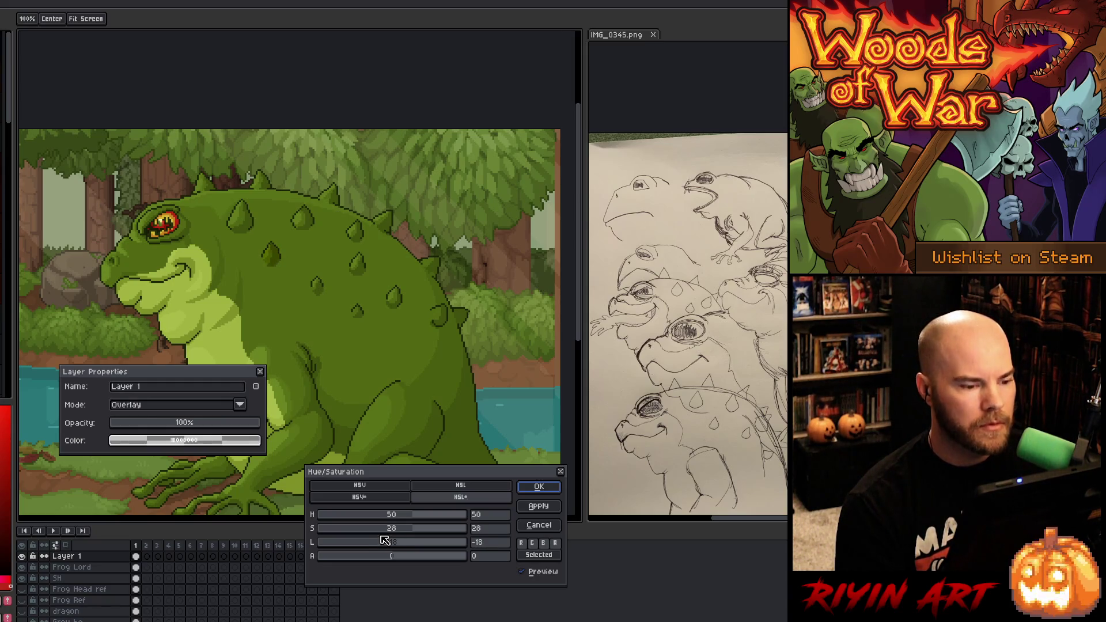
left_click_drag(385, 540, 384, 540)
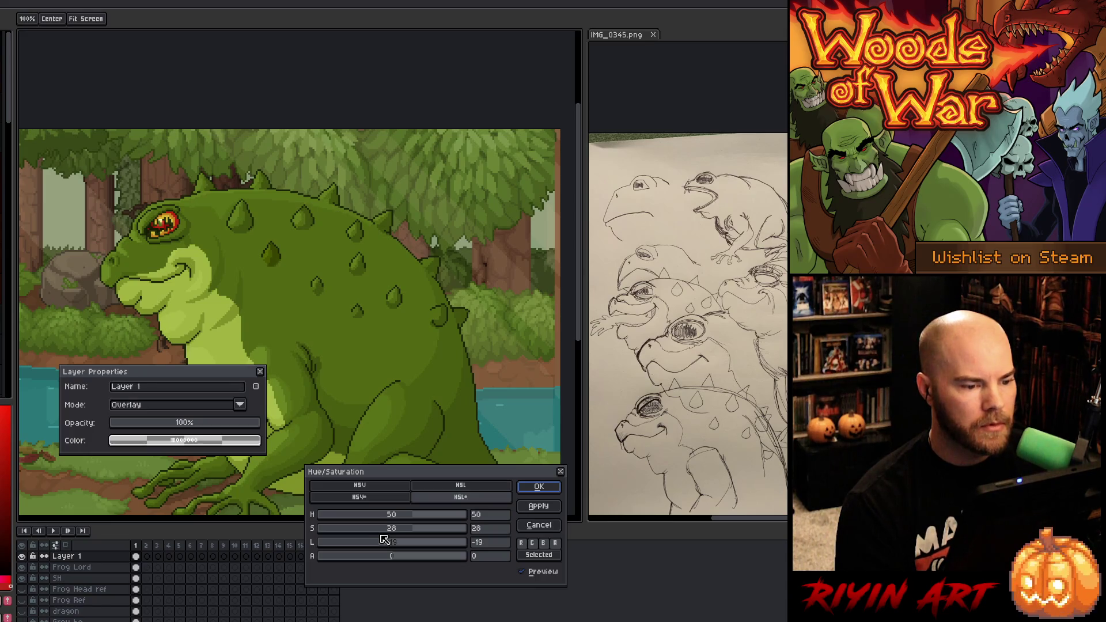
left_click(411, 517)
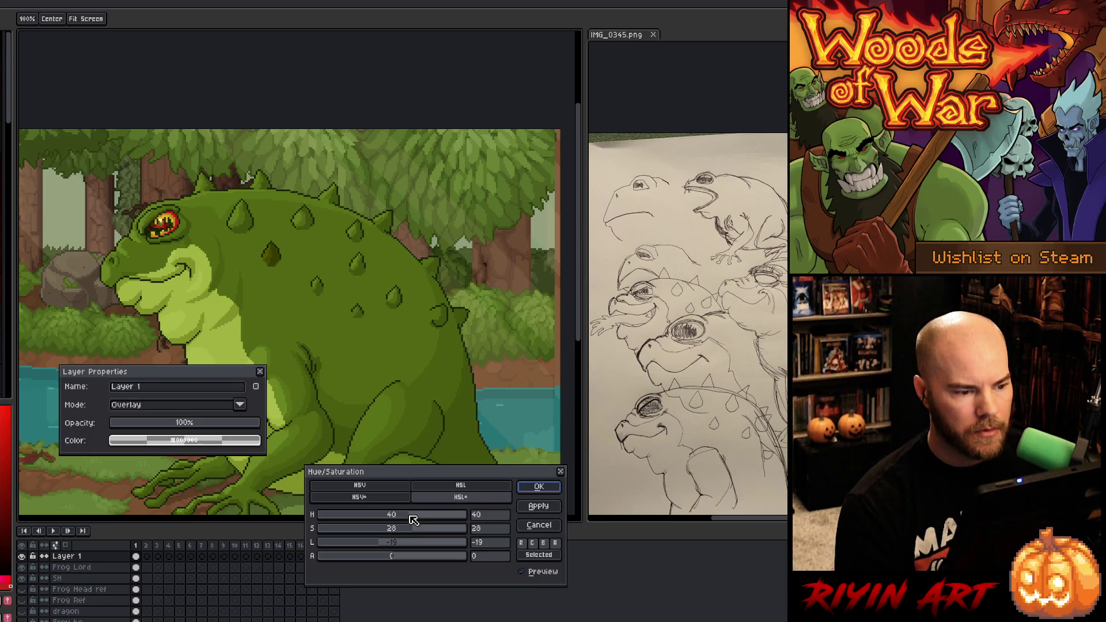
mouse_move(410, 516)
left_mouse_down()
mouse_move(426, 511)
mouse_move(326, 511)
mouse_move(463, 514)
mouse_move(429, 507)
left_mouse_up()
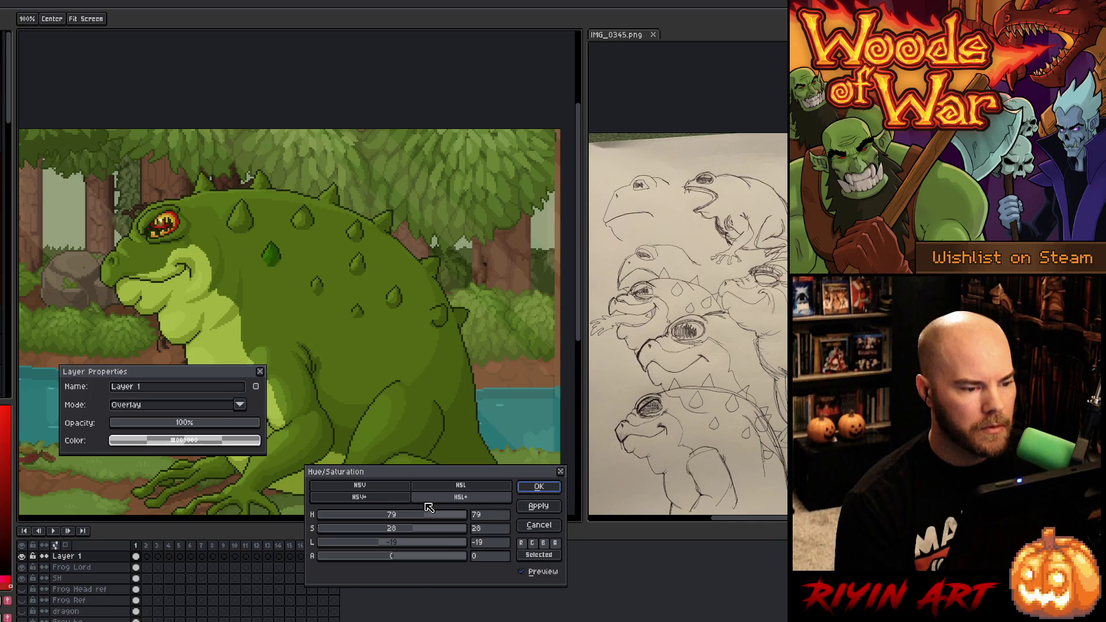
left_click(538, 487)
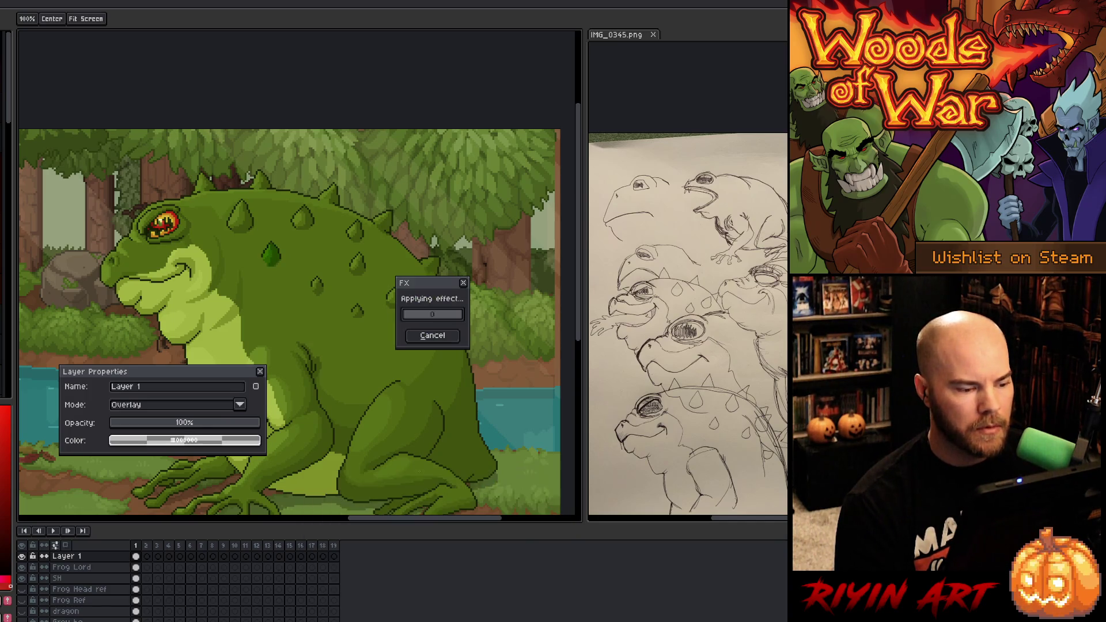
Step: Switch the layer to Normal, sample the toad's green, restore Overlay and close the layer settings
left_click(172, 410)
left_click(163, 423)
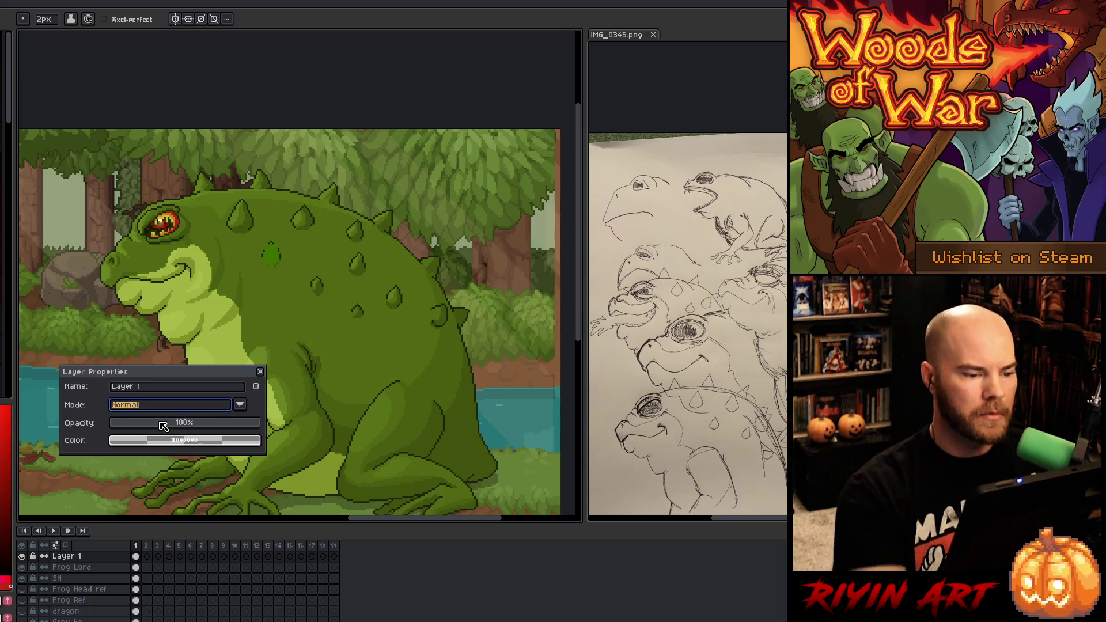
key("i")
left_click(272, 254)
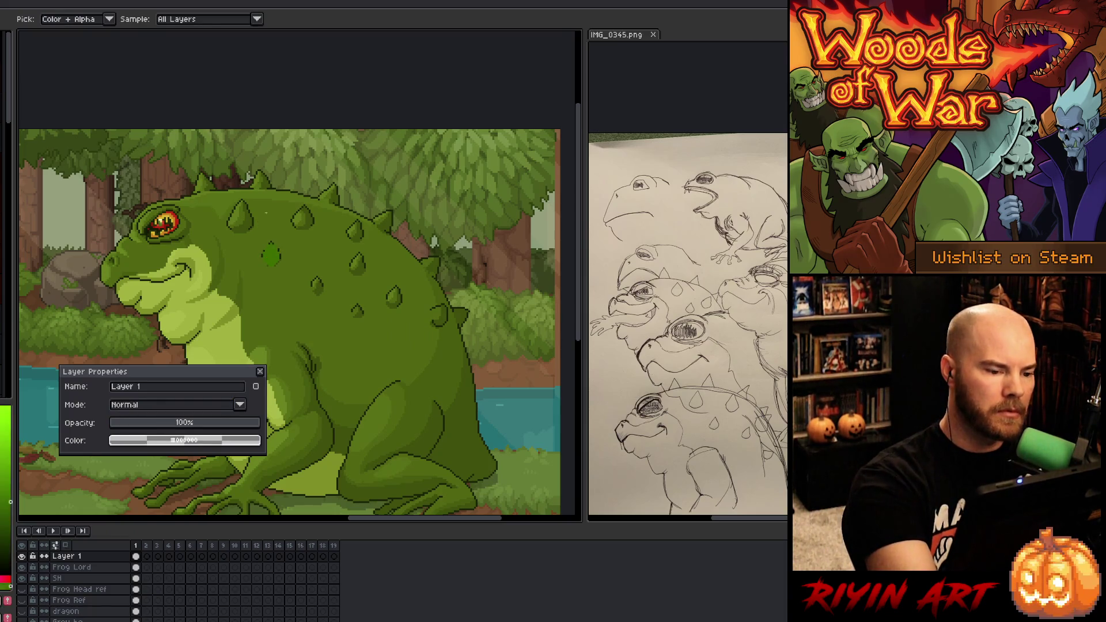
key("b")
left_click(185, 410)
left_click(188, 416)
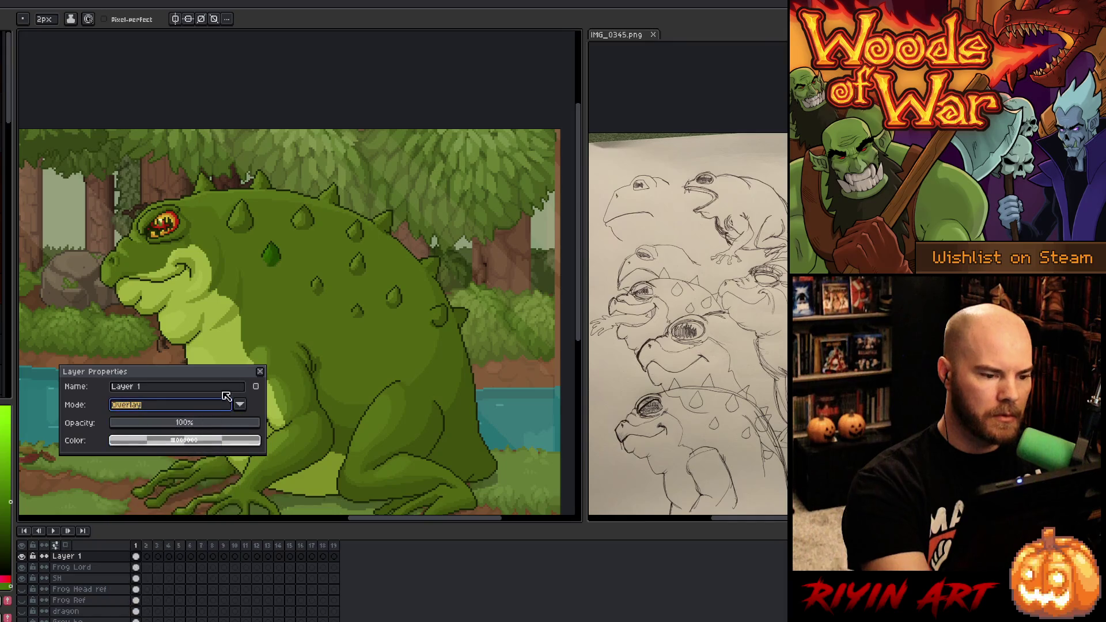
left_click(260, 372)
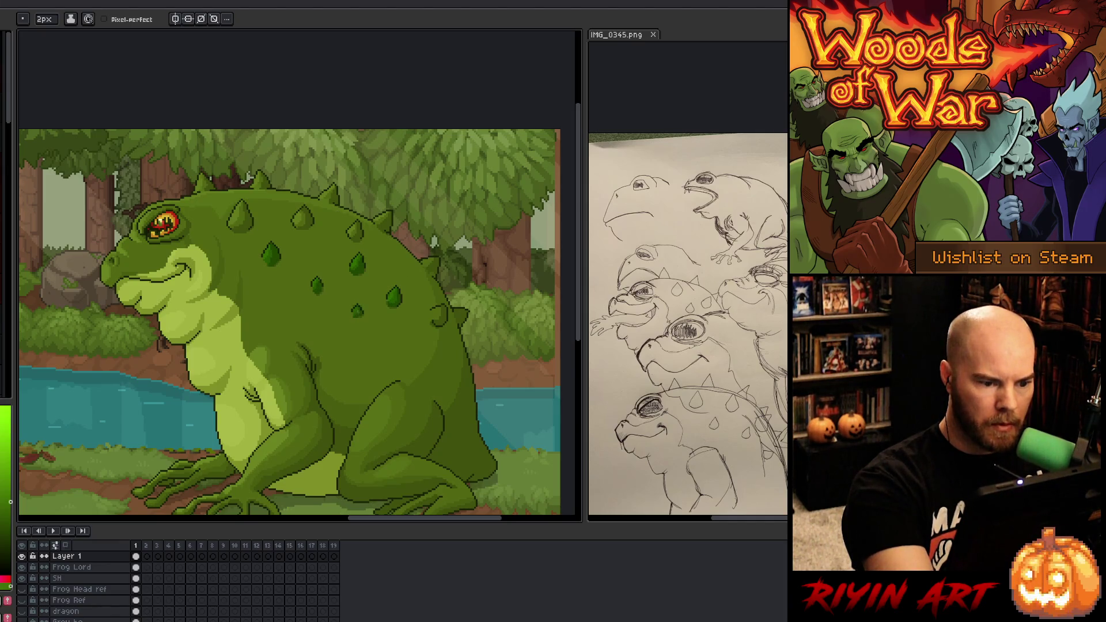
Step: Darken a small spike on the toad's upper back using pencil and 2 px eraser
key("b")
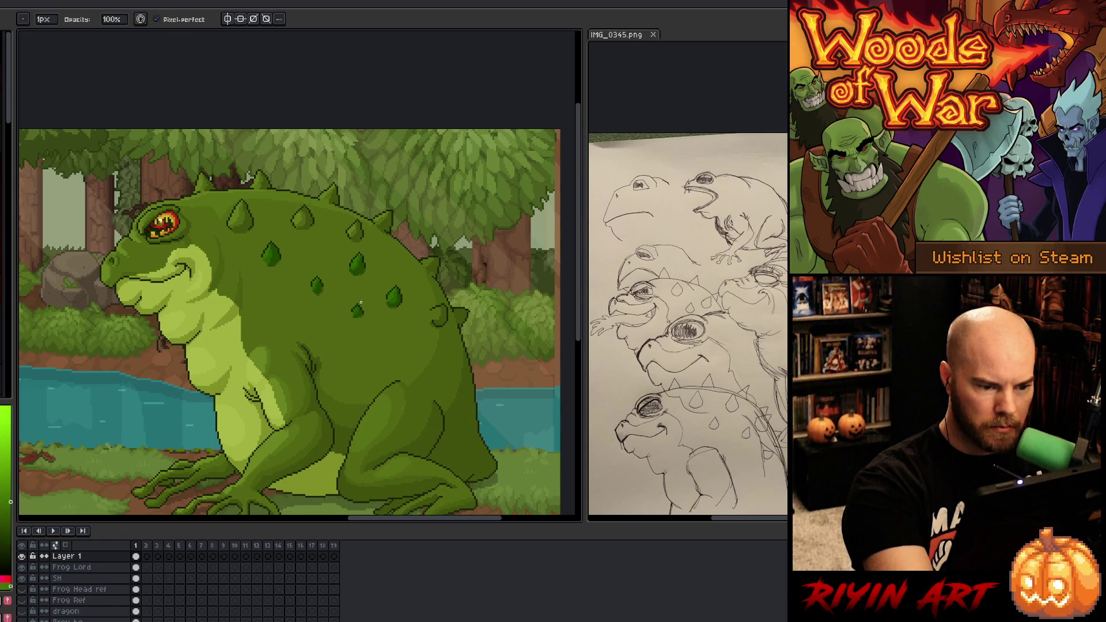
key("e")
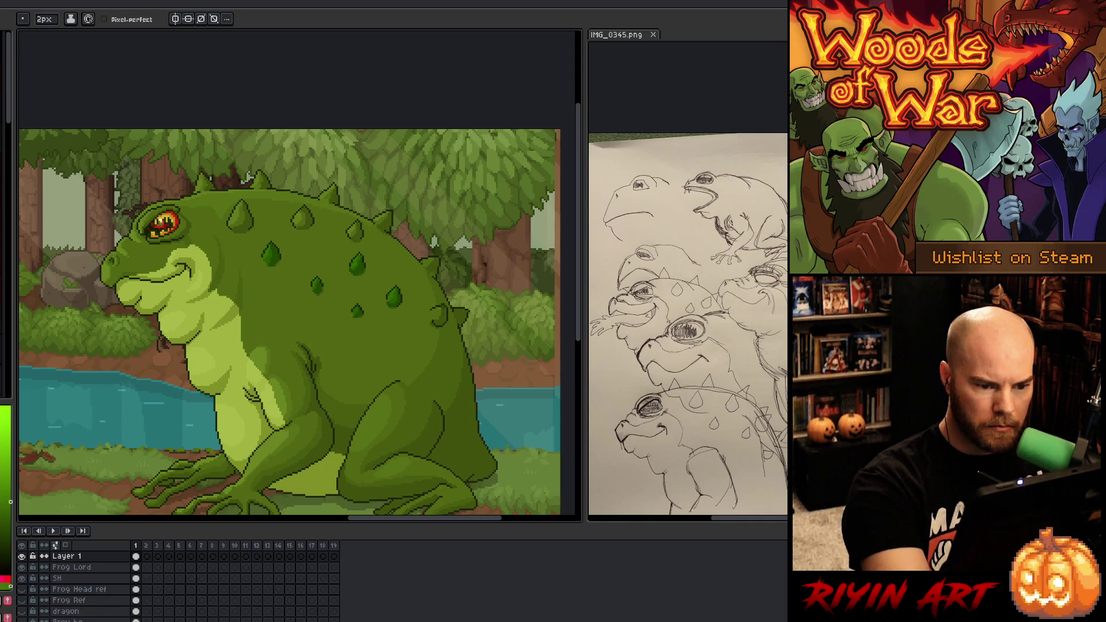
left_click_drag(442, 324, 437, 311)
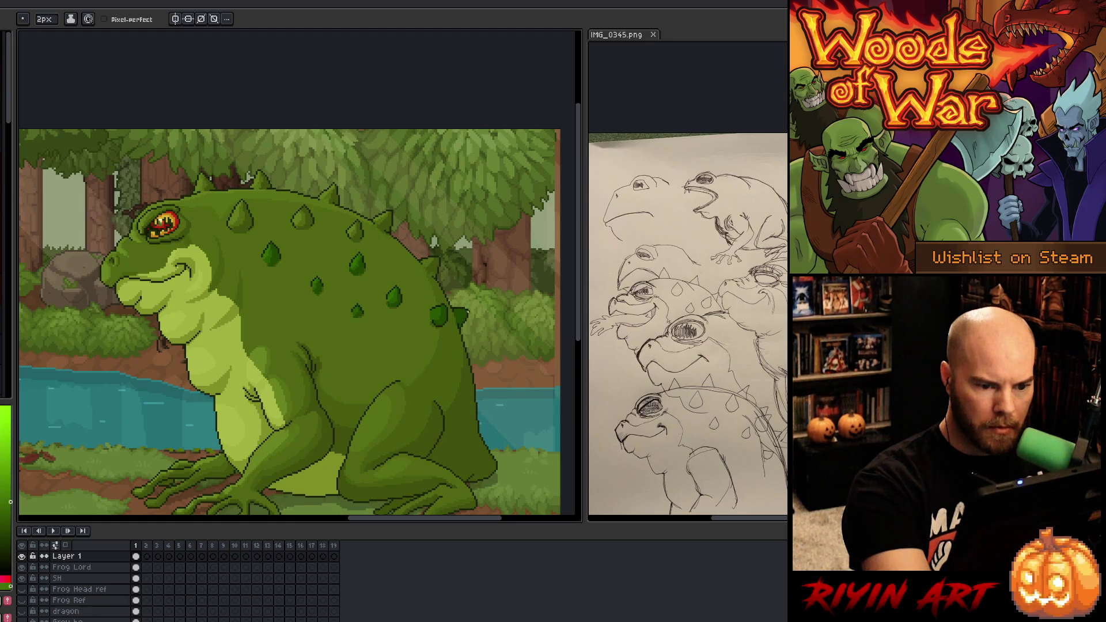
key("b")
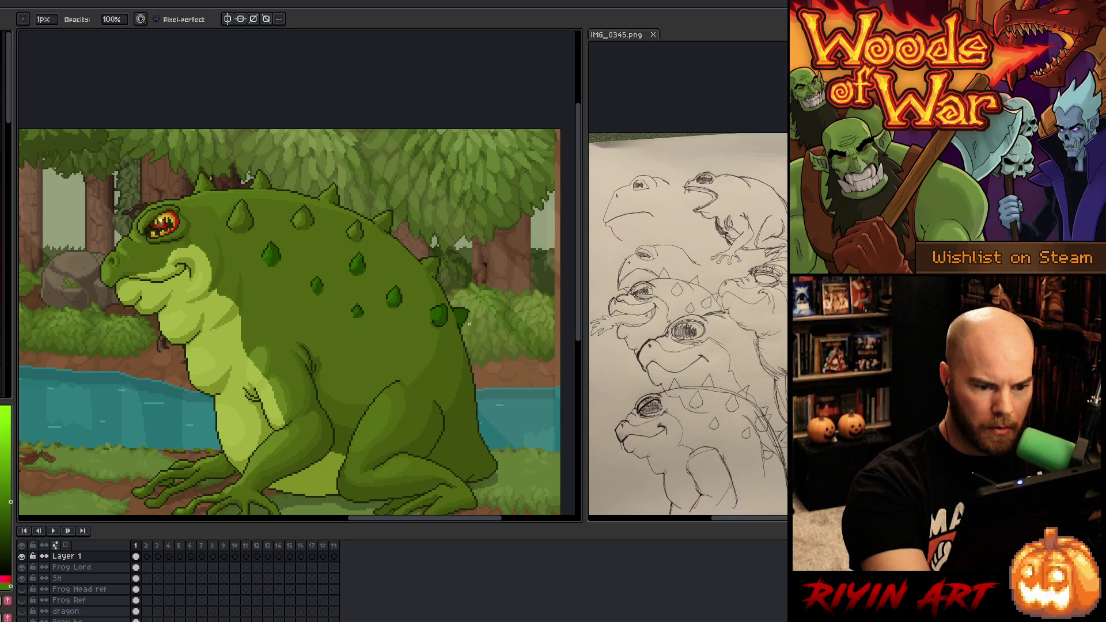
key("e")
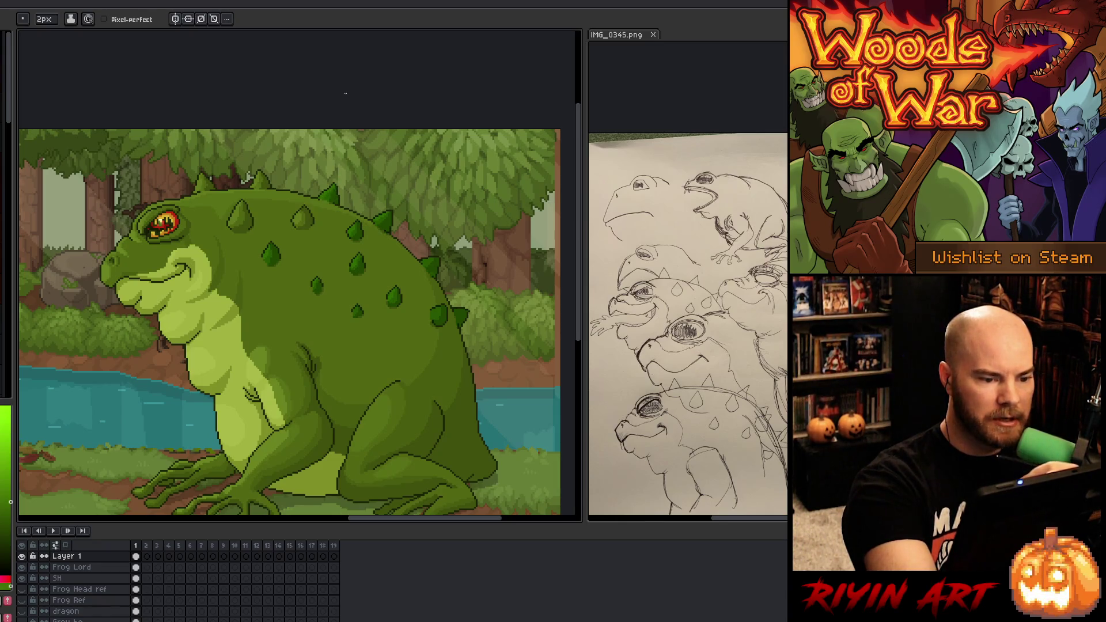
Step: Trim and clean the edges of several back spikes with the 2 px eraser, then pan the view up
key("b")
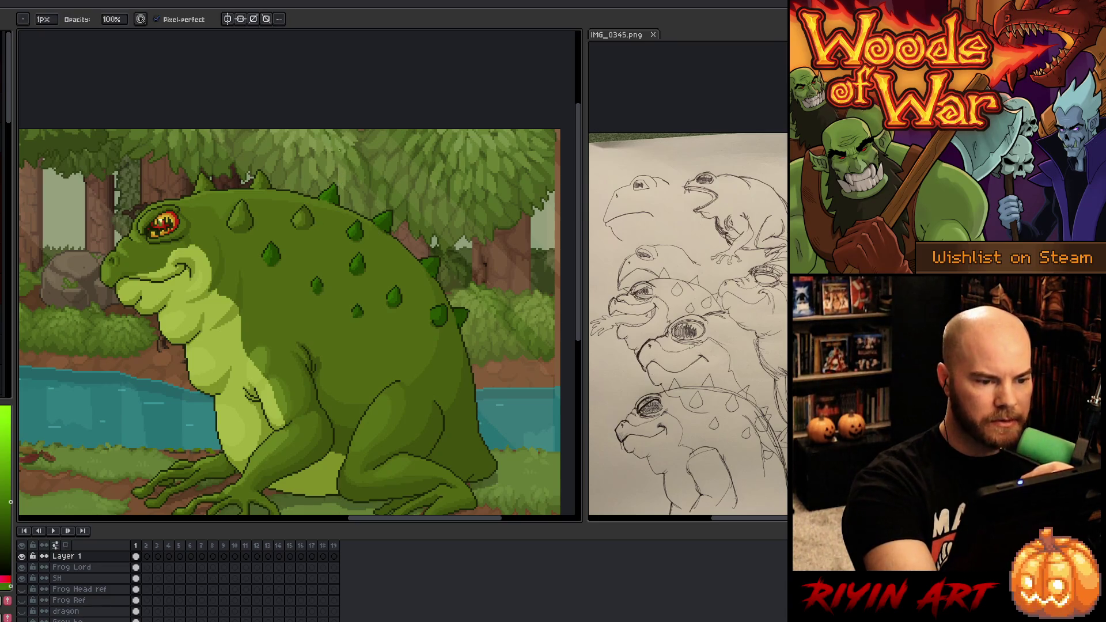
key("e")
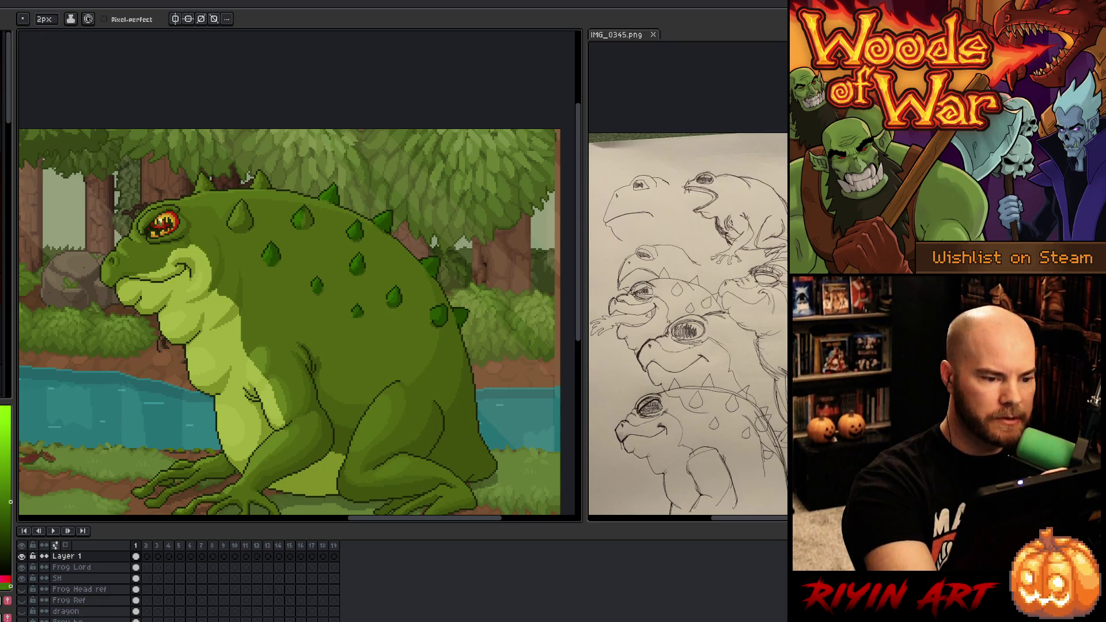
left_click(305, 219)
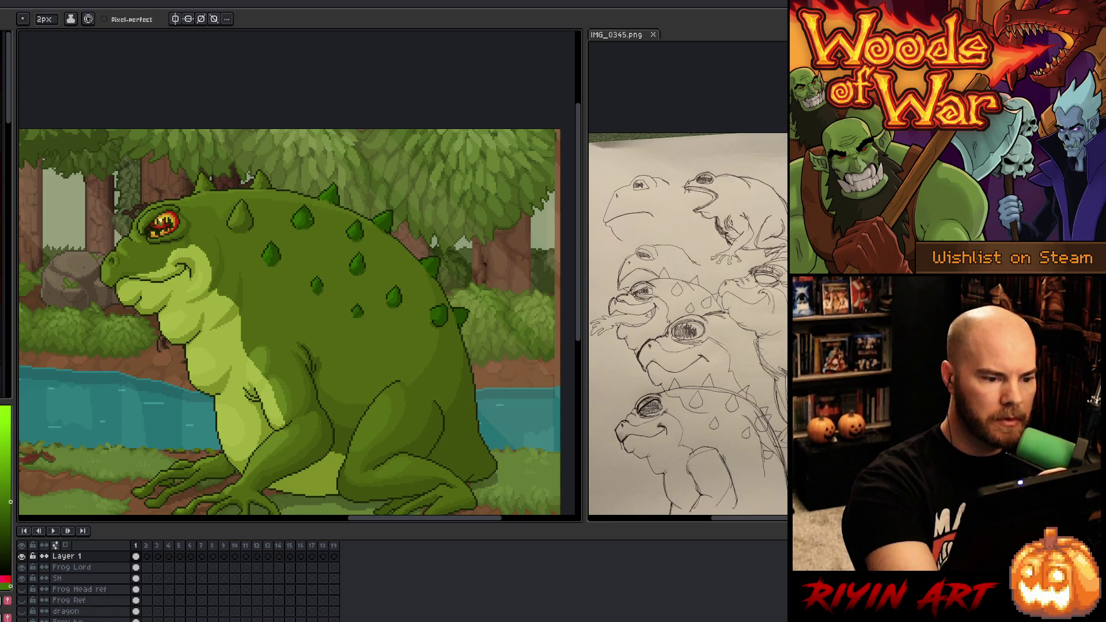
key("b")
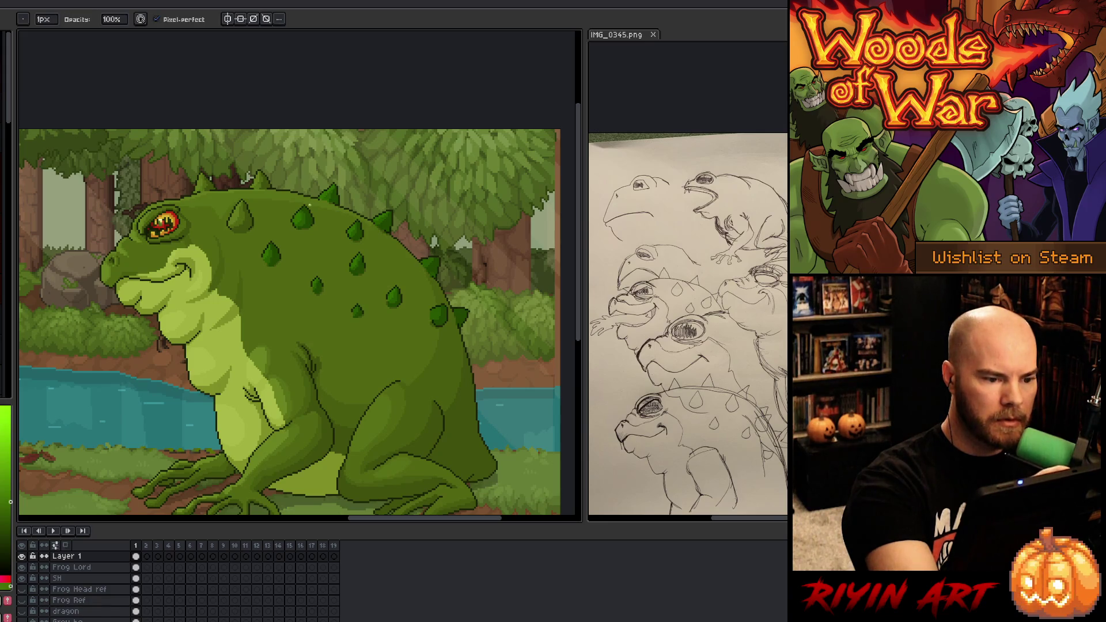
key("e")
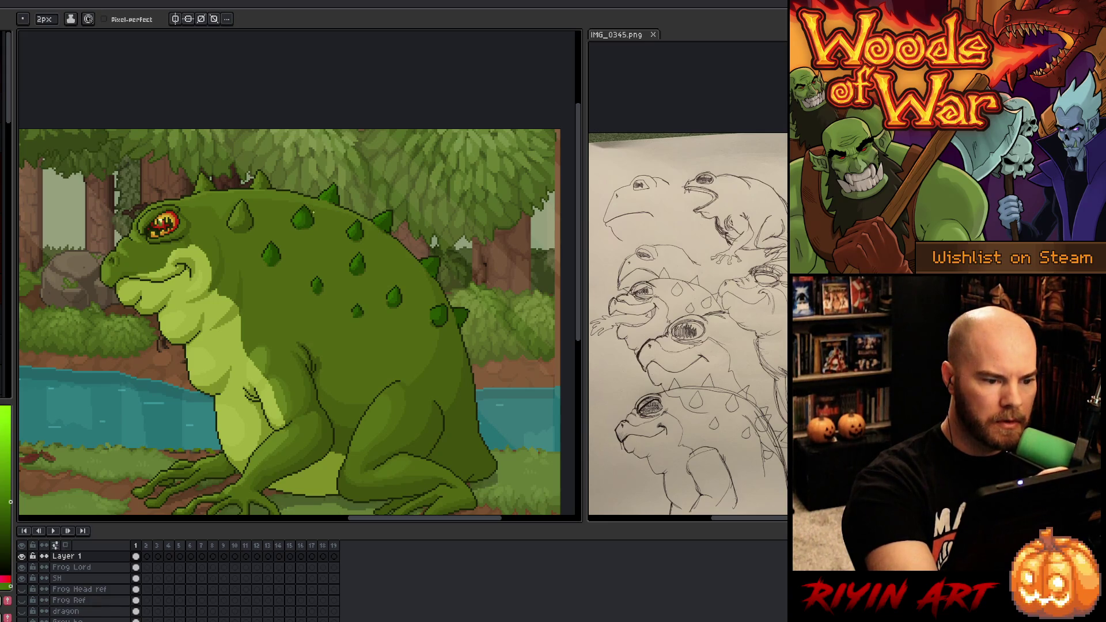
left_click_drag(237, 213, 236, 225)
left_click(240, 213)
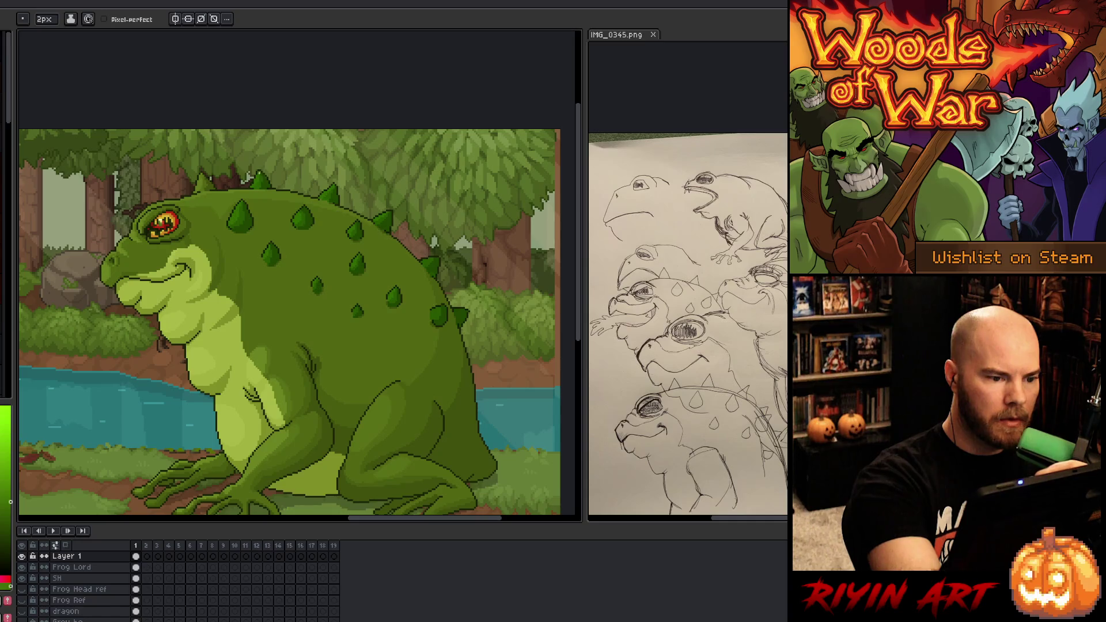
key("b")
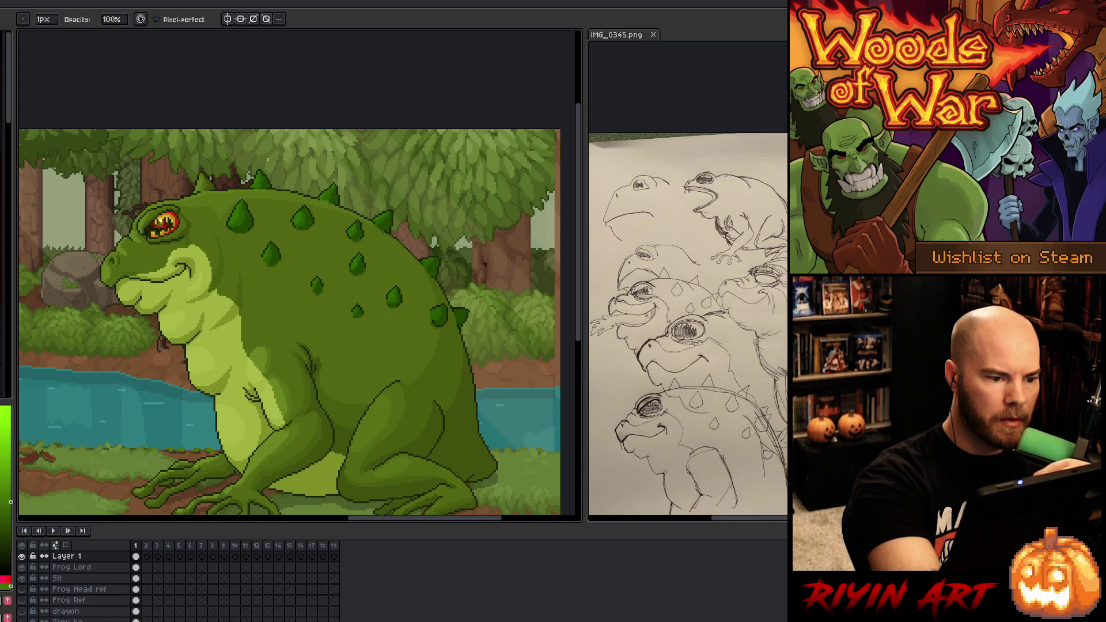
key("e")
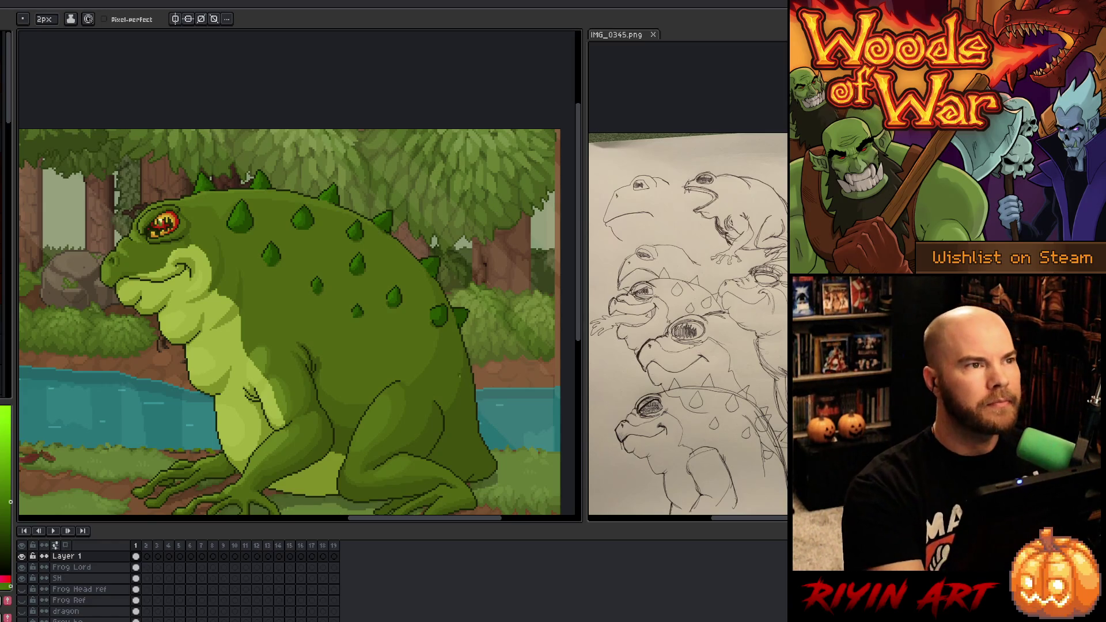
mouse_move(408, 406)
left_mouse_down()
mouse_move(371, 388)
mouse_move(390, 371)
mouse_move(399, 380)
left_mouse_up()
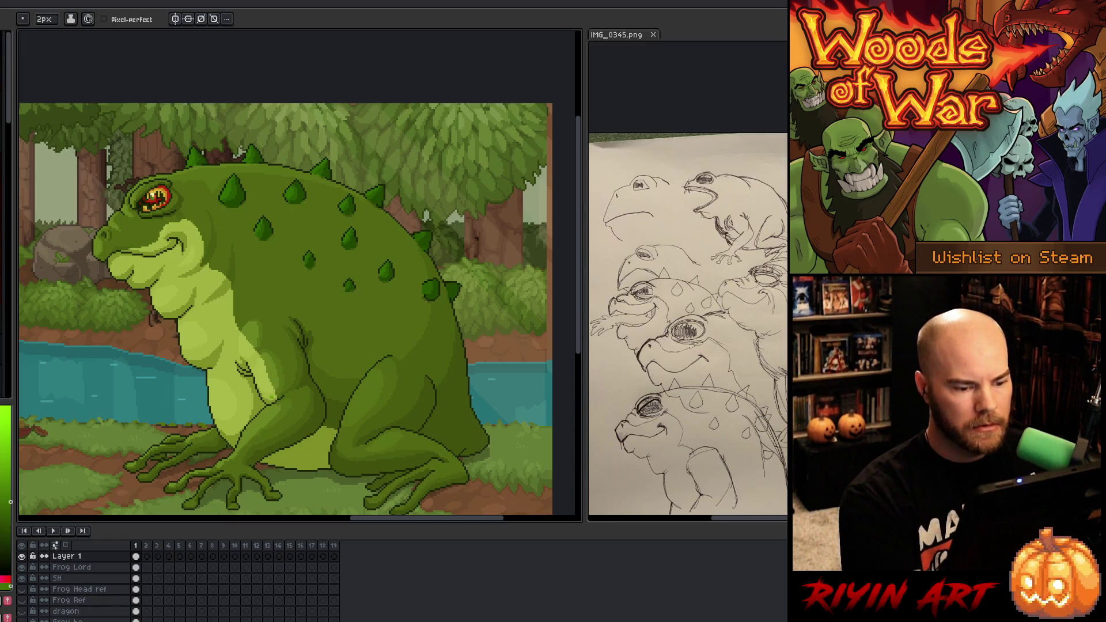
Step: Add a new layer and pencil a spot on the toad's back using a sampled green
right_click(403, 276)
key("Escape")
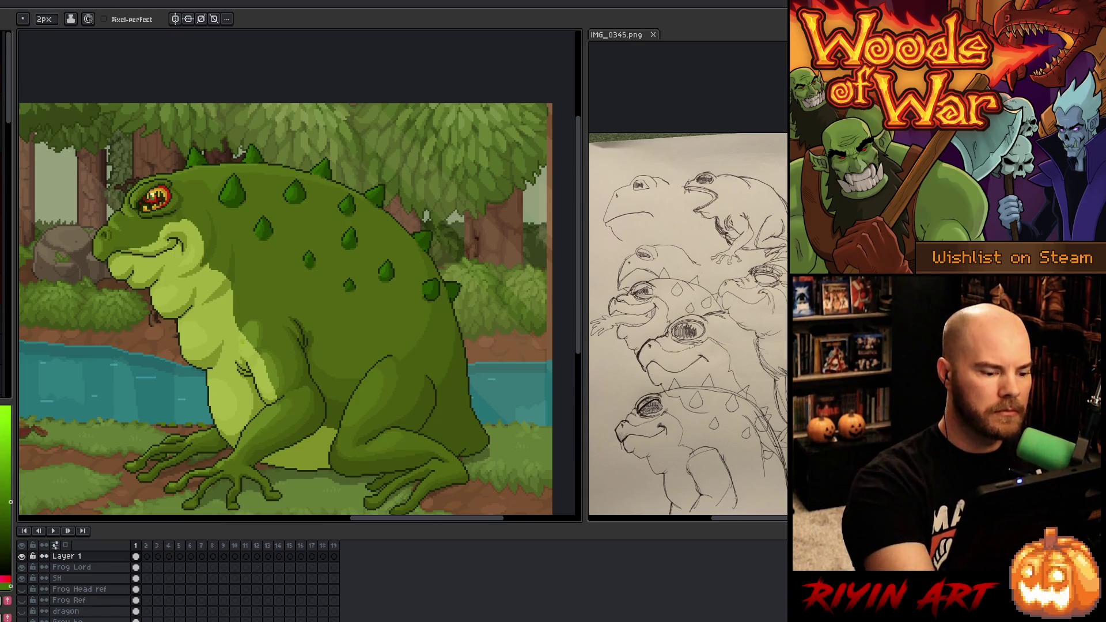
key("shift+n")
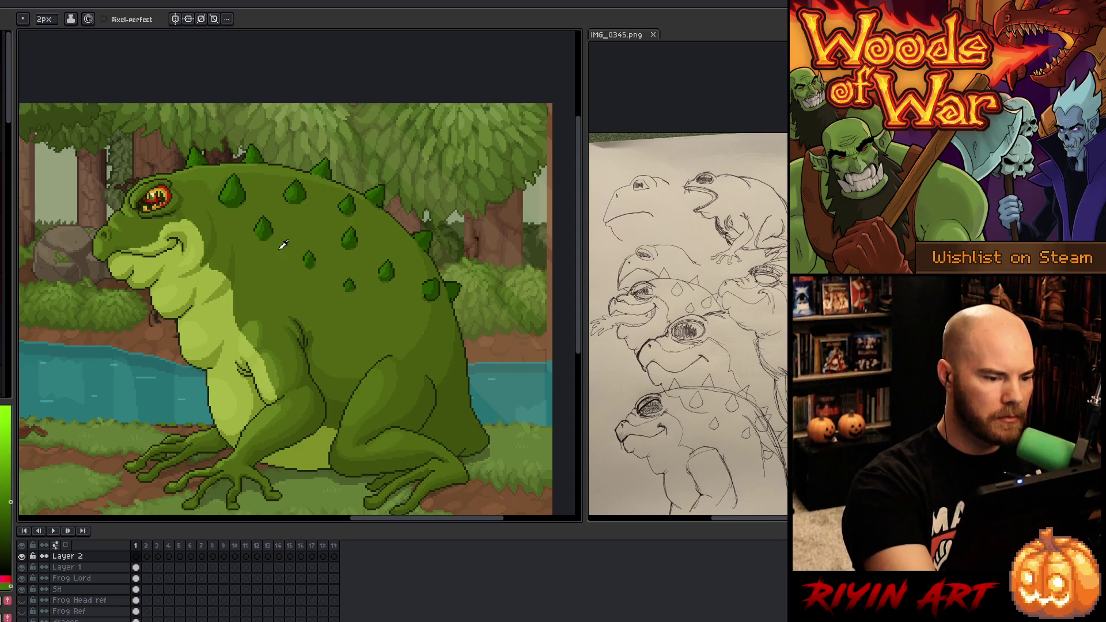
key("i")
left_click(269, 229)
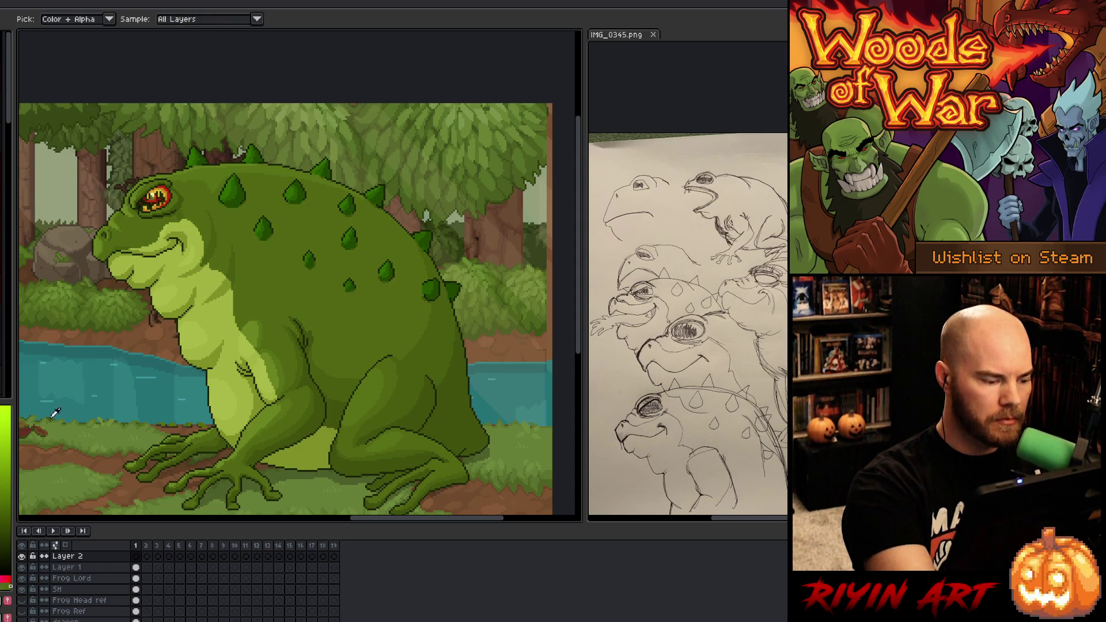
key("b")
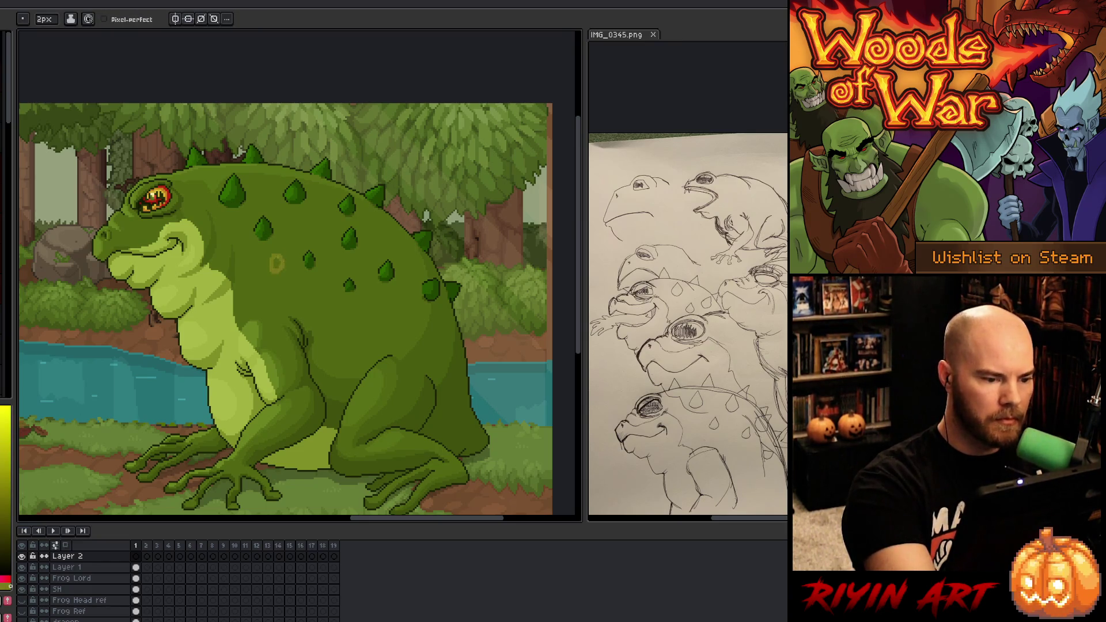
left_click(300, 225)
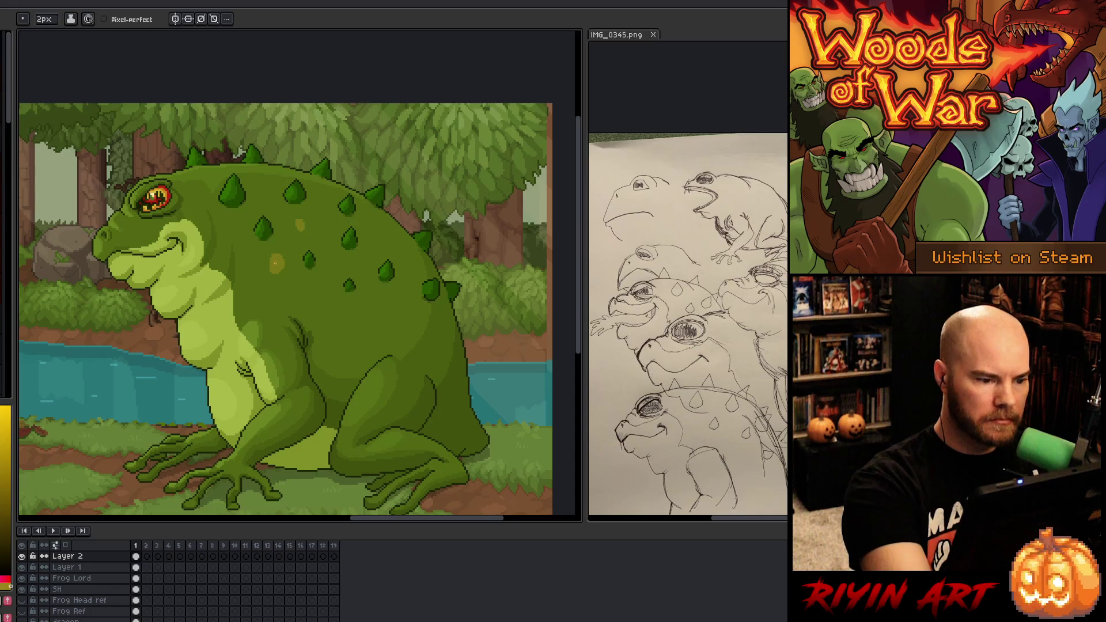
Step: Try filling the spot orange with the Paint Bucket, then undo it
key("g")
left_click(277, 263)
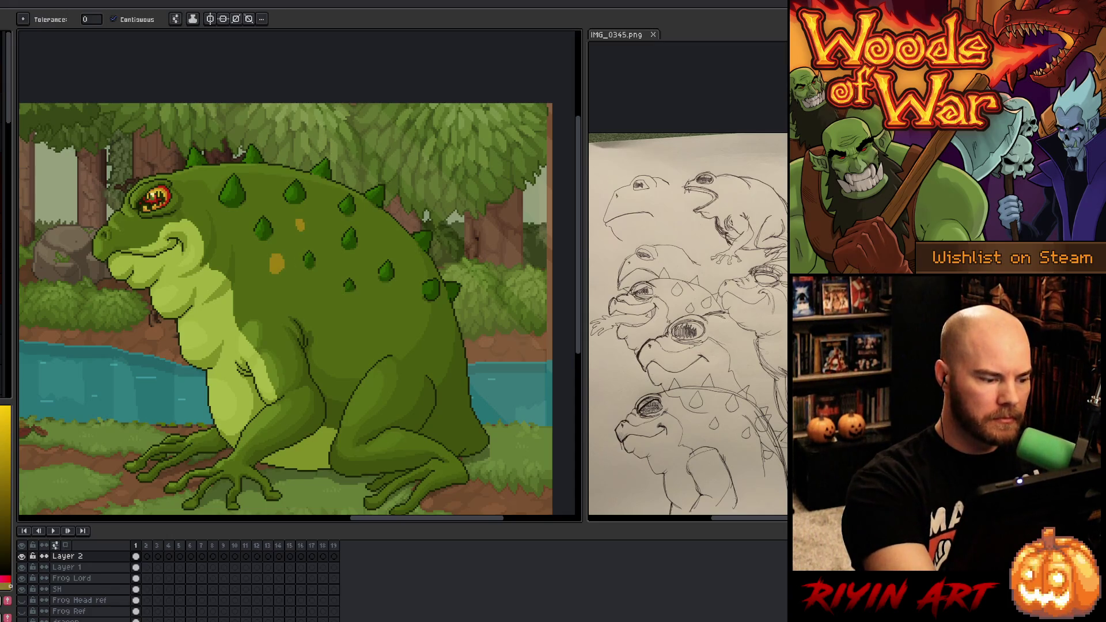
key("ctrl+z")
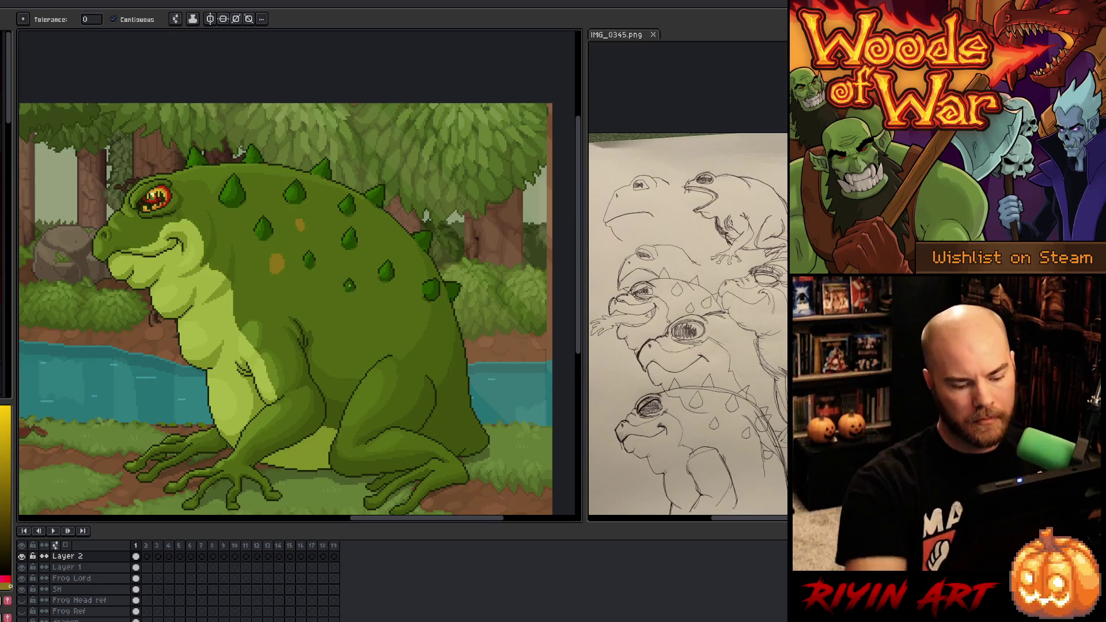
key("ctrl+u")
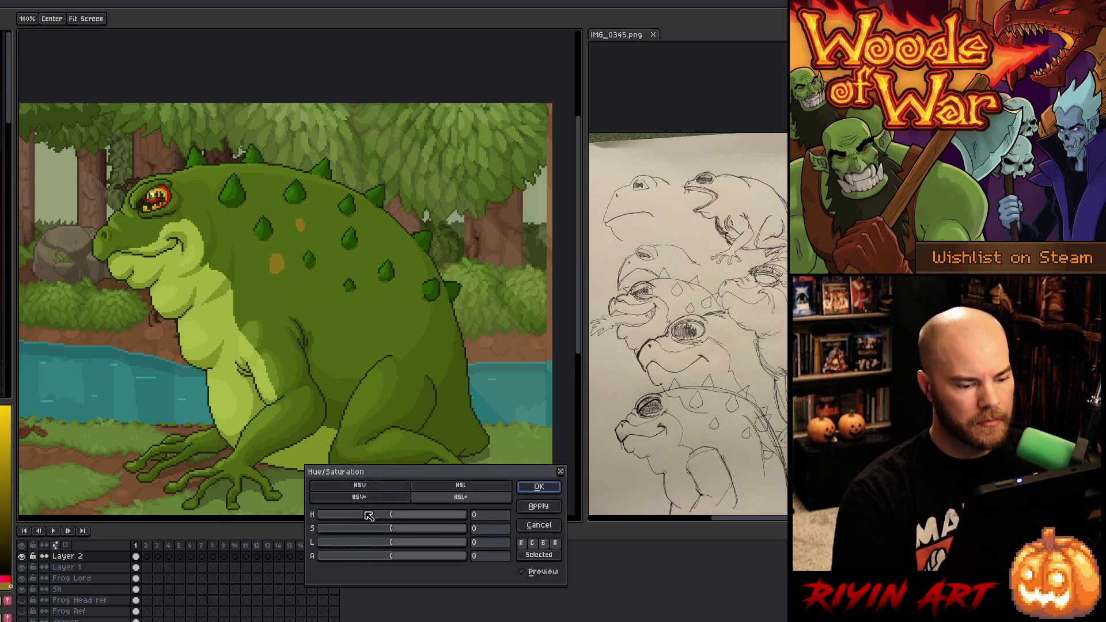
Step: Set the spot's hue to 27 and lightness to -16 to darken it
mouse_move(387, 520)
left_mouse_down()
mouse_move(417, 522)
mouse_move(386, 547)
left_mouse_up()
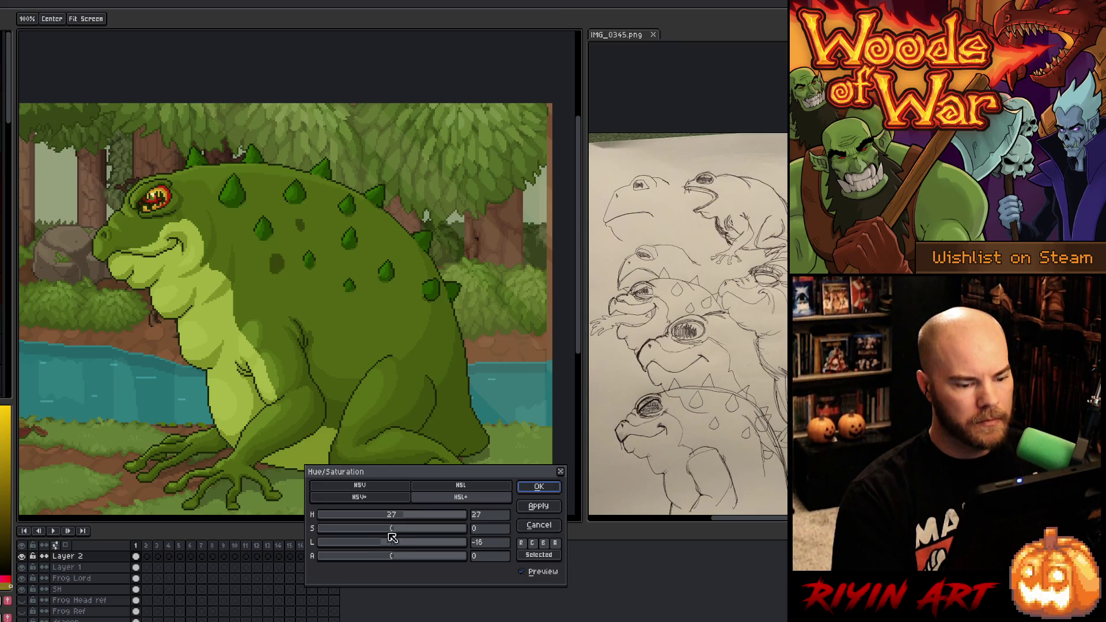